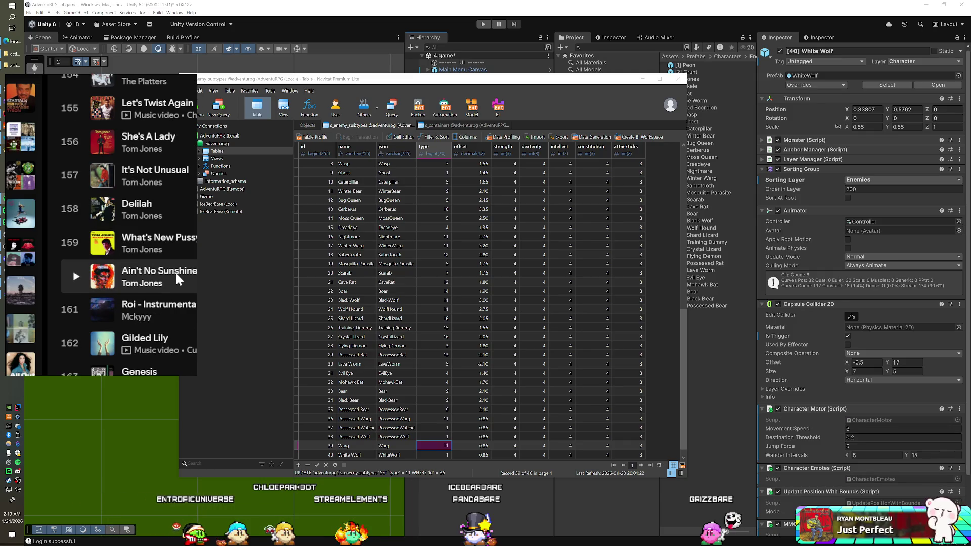
Remove She's A Lady, It's Not Unusual, Delilah and two more Tom Jones tracks from the playlist.
{"action": "right_click", "coordinate": [185, 139]}
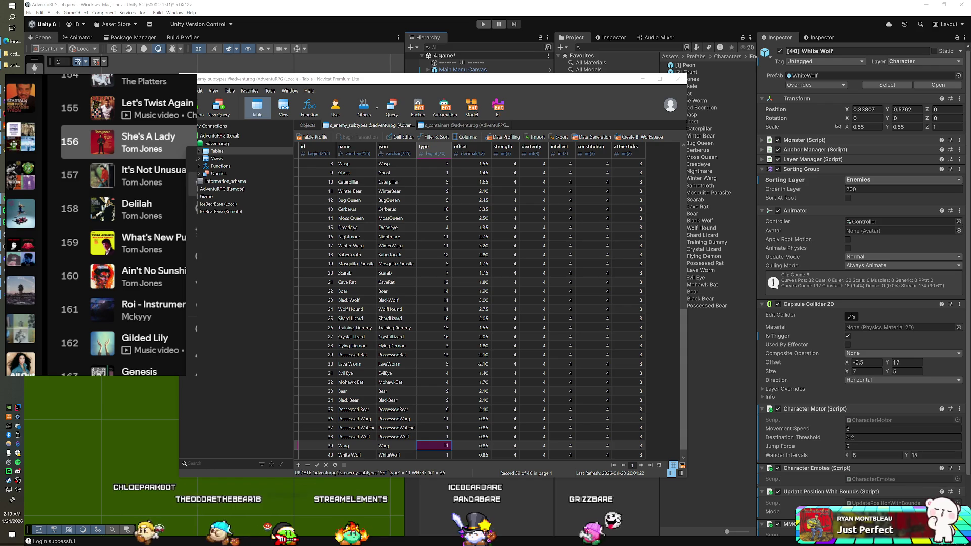
{"action": "left_click", "coordinate": [190, 167]}
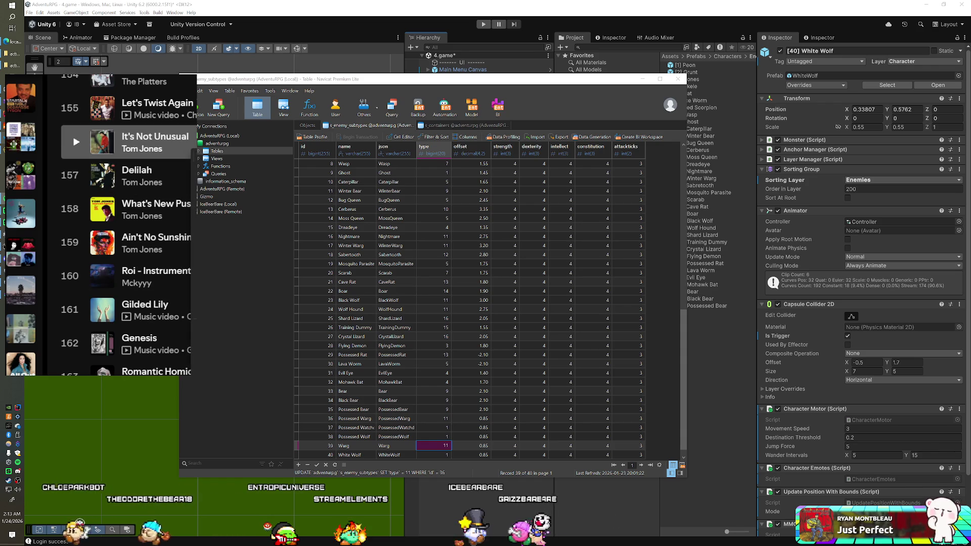
{"action": "right_click", "coordinate": [184, 138]}
{"action": "left_click", "coordinate": [190, 167]}
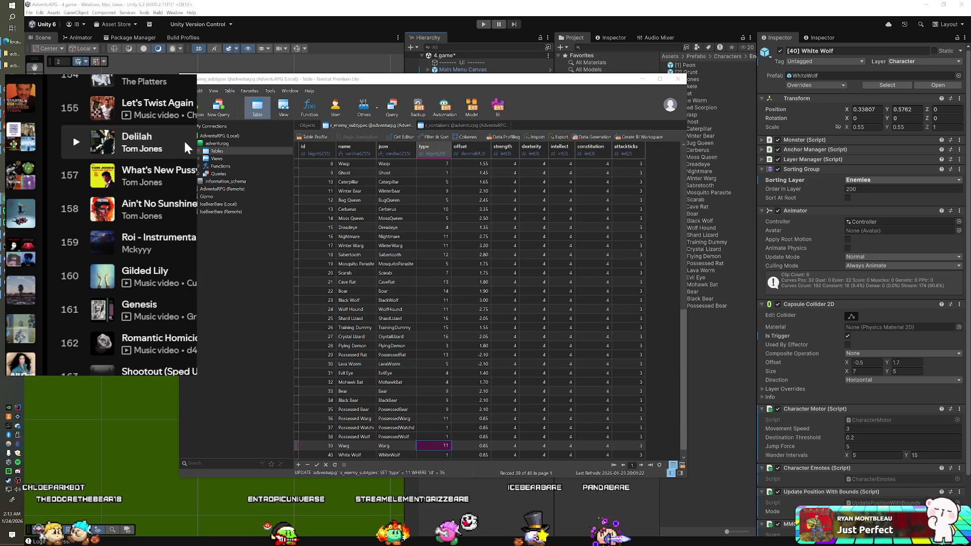
{"action": "right_click", "coordinate": [184, 138]}
{"action": "left_click", "coordinate": [190, 167]}
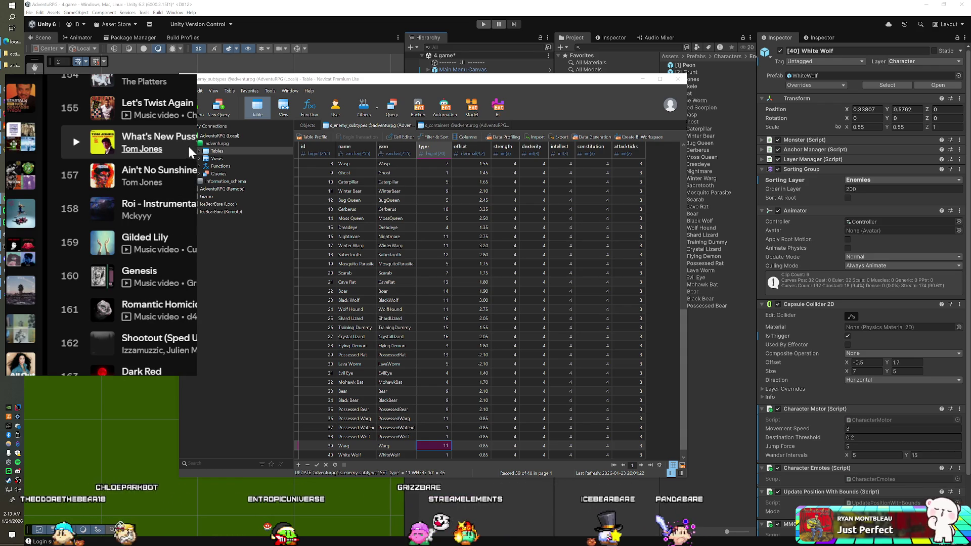
{"action": "right_click", "coordinate": [185, 142]}
{"action": "left_click", "coordinate": [190, 167]}
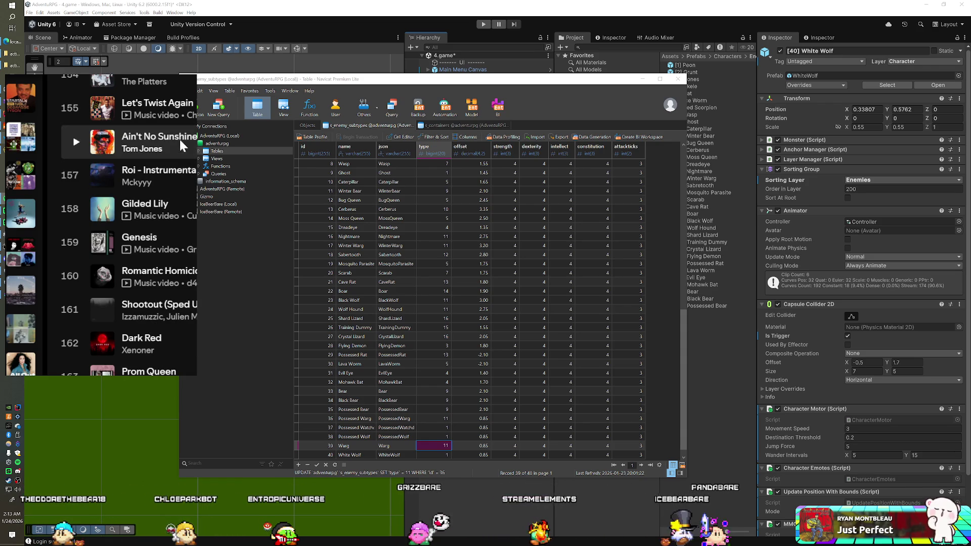
{"action": "right_click", "coordinate": [175, 140]}
{"action": "left_click", "coordinate": [190, 167]}
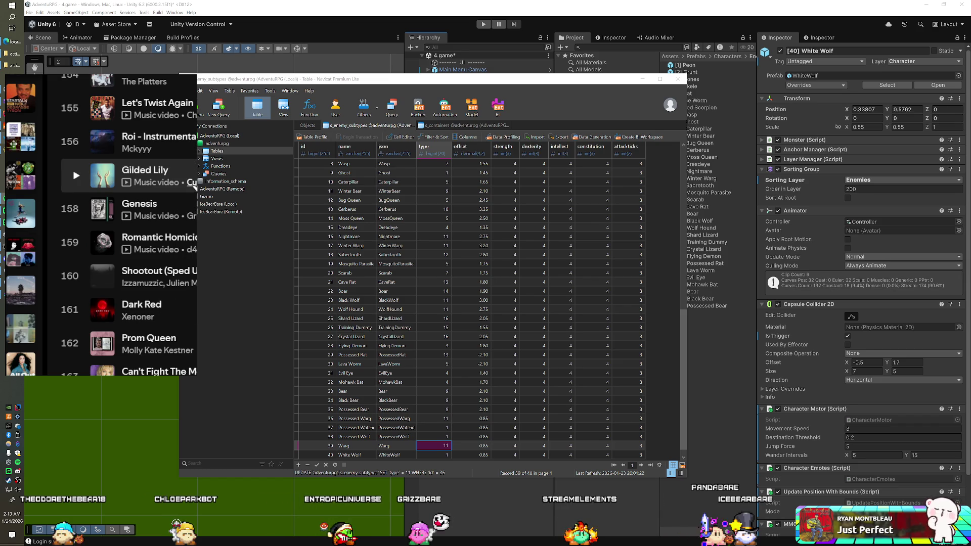
Delete Ocean Man from the playlist and bring the Unity editor back to the front.
{"action": "scroll", "coordinate": [194, 187], "scroll_direction": "down", "scroll_amount": 5}
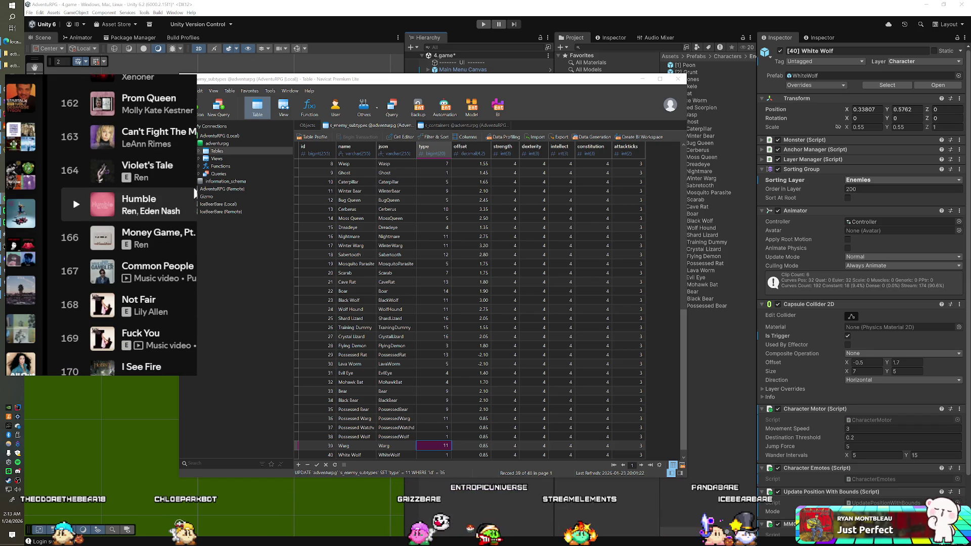
{"action": "scroll", "coordinate": [194, 193], "scroll_direction": "down", "scroll_amount": 2}
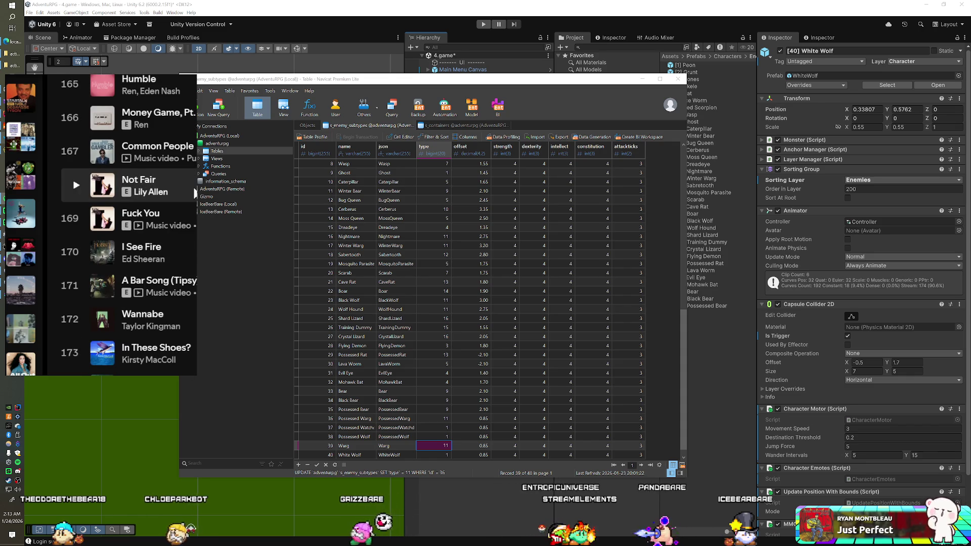
{"action": "scroll", "coordinate": [194, 194], "scroll_direction": "down", "scroll_amount": 1}
{"action": "scroll", "coordinate": [195, 193], "scroll_direction": "down", "scroll_amount": 1}
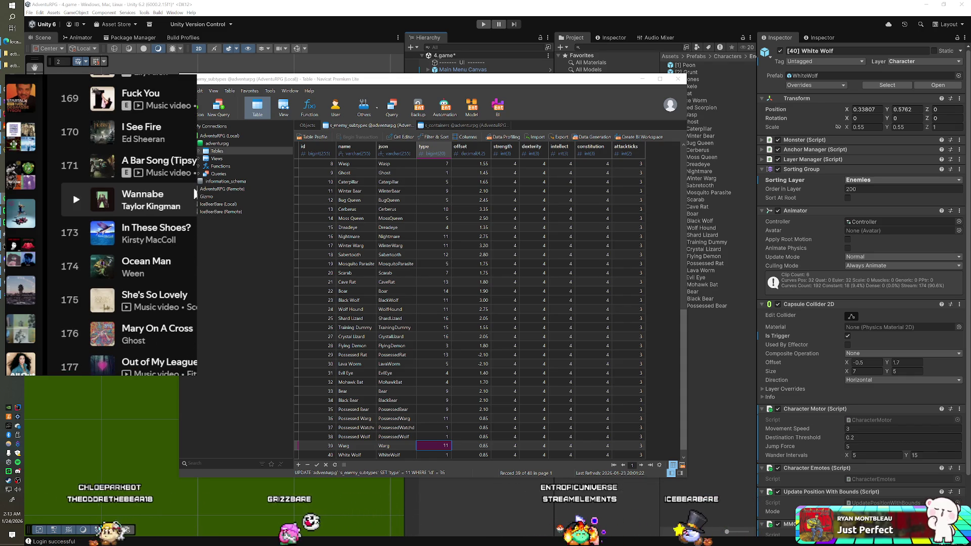
{"action": "left_click", "coordinate": [195, 201]}
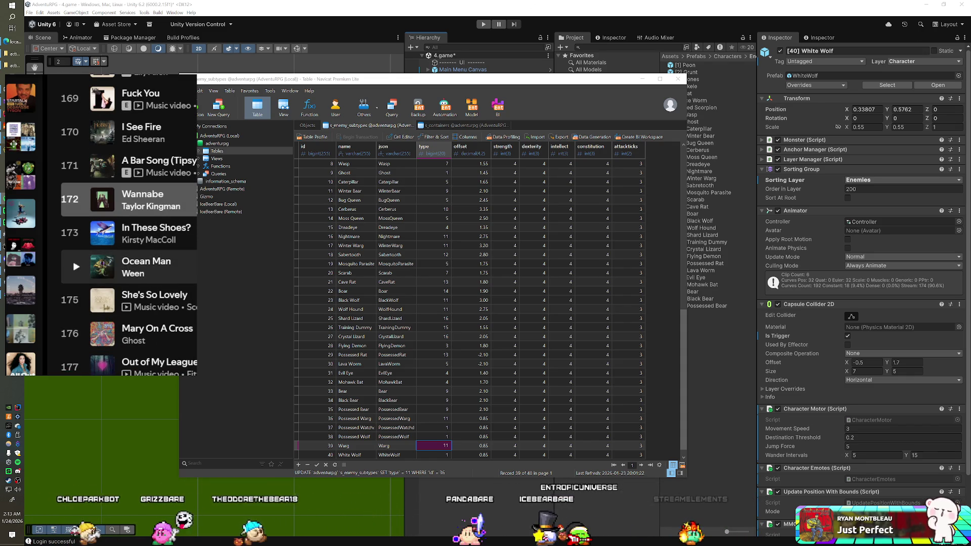
{"action": "left_click", "coordinate": [152, 266]}
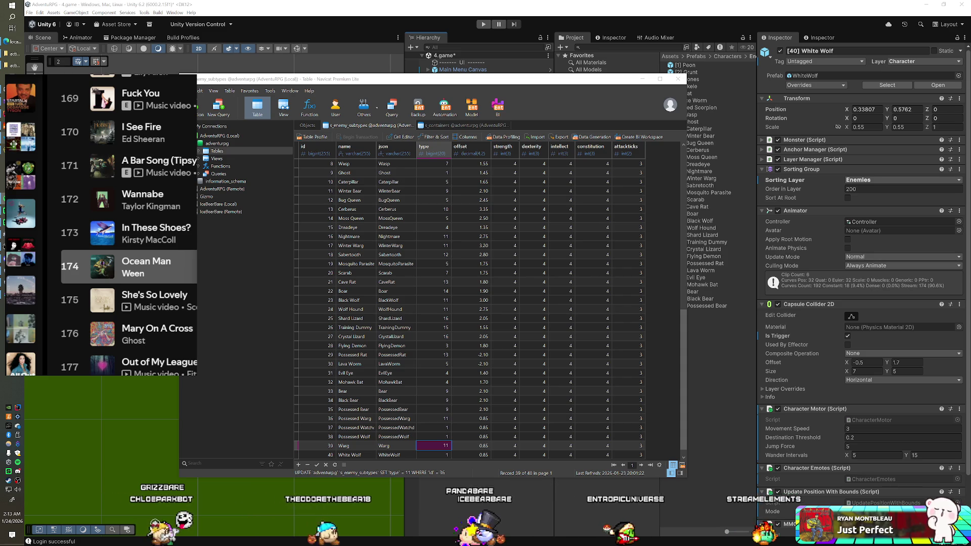
{"action": "key", "text": "Delete"}
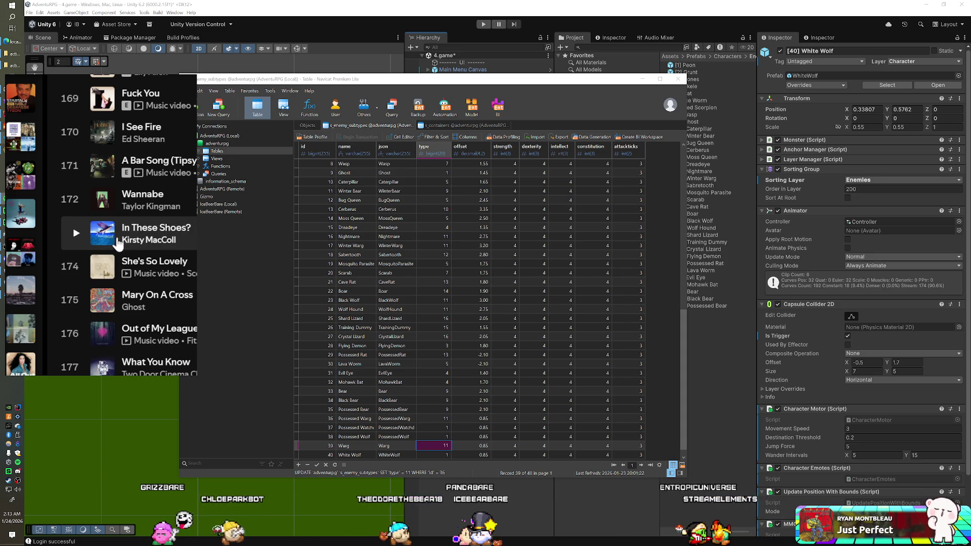
{"action": "left_click", "coordinate": [447, 39]}
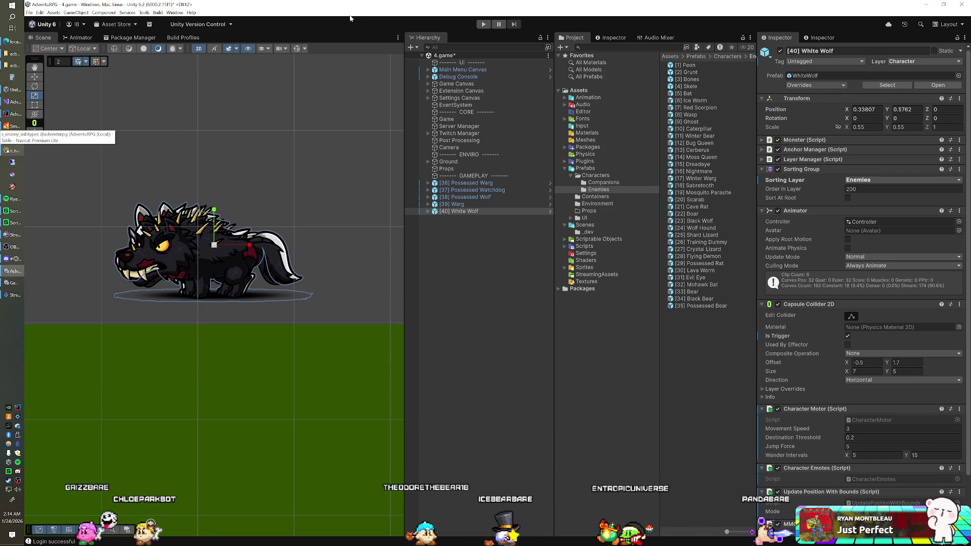
Delete enemy objects [36] through [40] from the scene Hierarchy.
{"action": "left_click", "coordinate": [473, 183]}
{"action": "left_click", "coordinate": [464, 210], "text": "shift"}
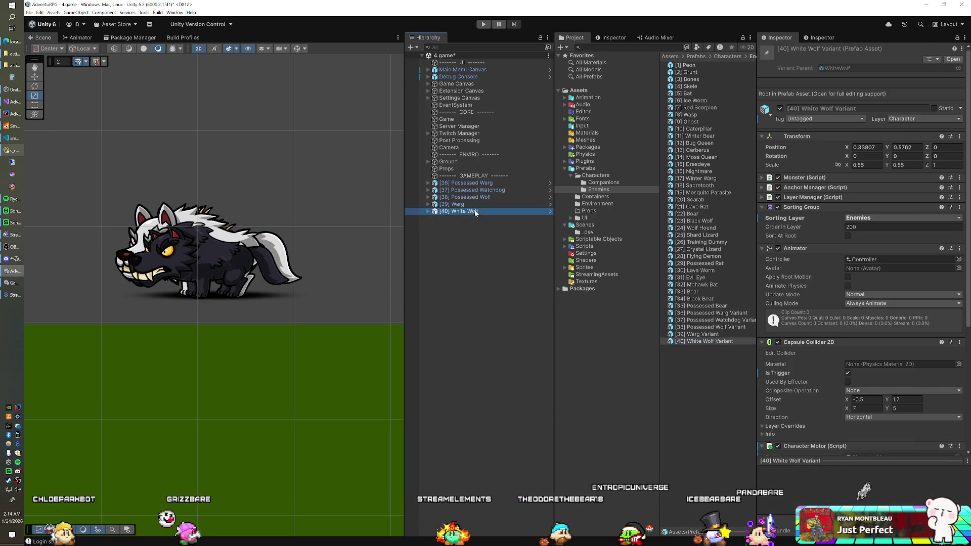
{"action": "key", "text": "Delete"}
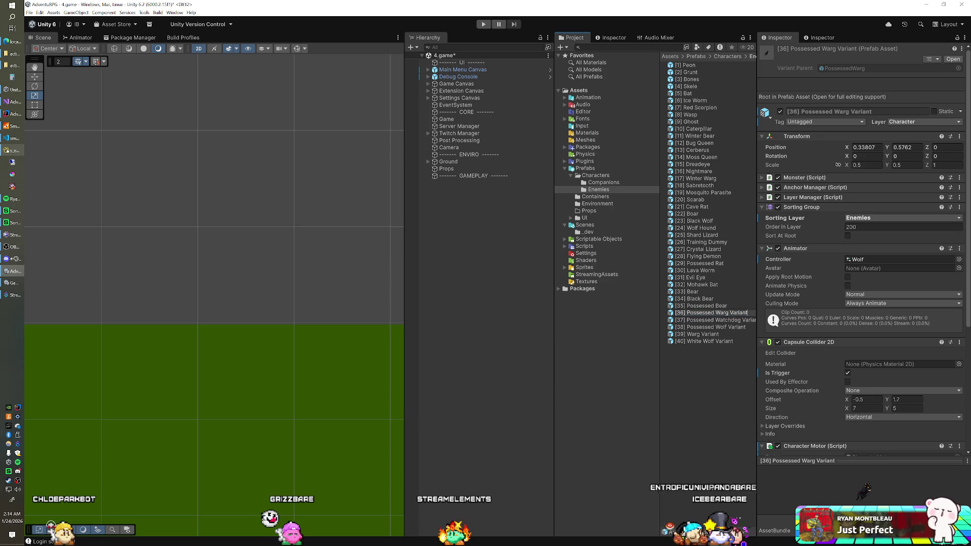
Rename prefab variants [36]–[40] without 'Variant', e.g. Possessed Wolf, Warg, White Wolf.
{"action": "key", "text": "Down"}
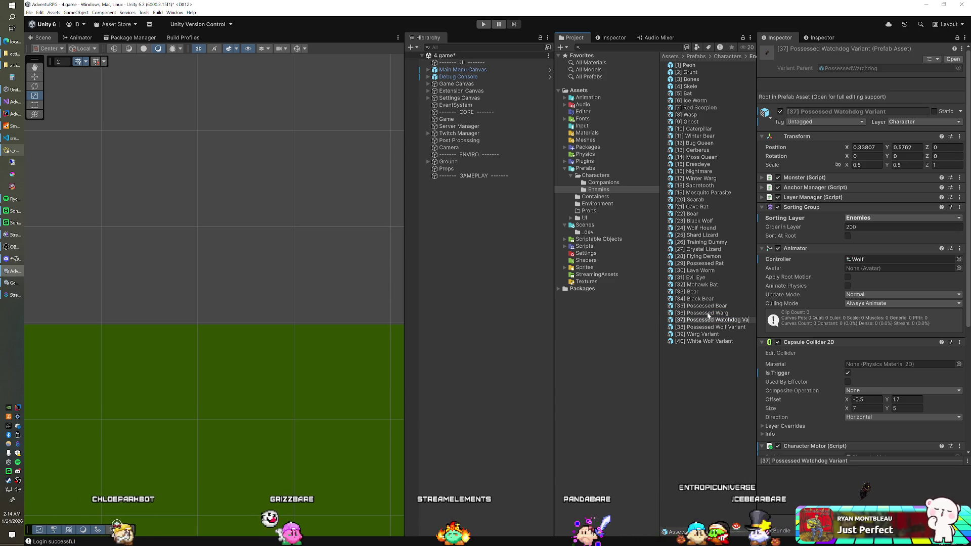
{"action": "key", "text": "Down"}
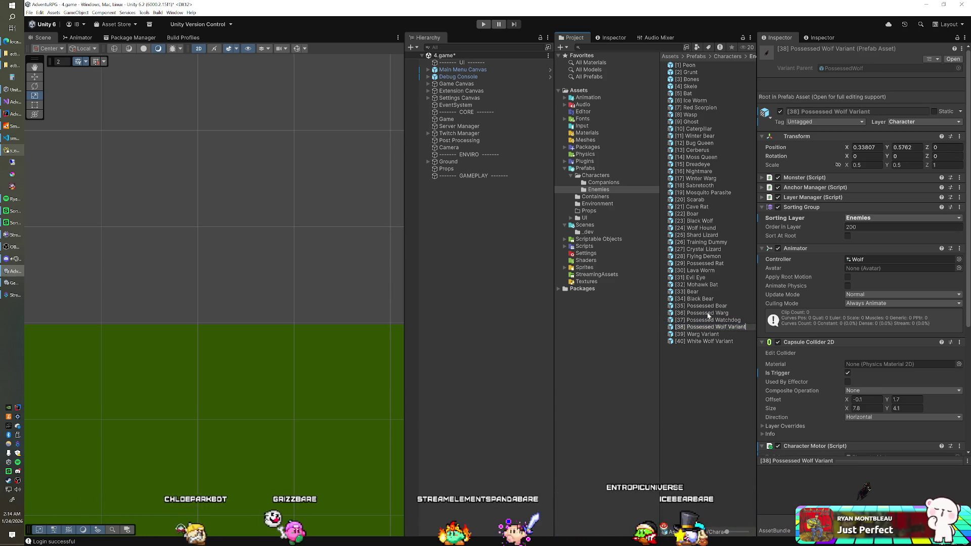
{"action": "key", "text": "BackSpace"}
{"action": "key", "text": "BackSpace"}
{"action": "key", "text": "BackSpace"}
{"action": "key", "text": "Return"}
{"action": "key", "text": "Down"}
{"action": "key", "text": "F2"}
{"action": "key", "text": "BackSpace"}
{"action": "key", "text": "BackSpace"}
{"action": "key", "text": "BackSpace"}
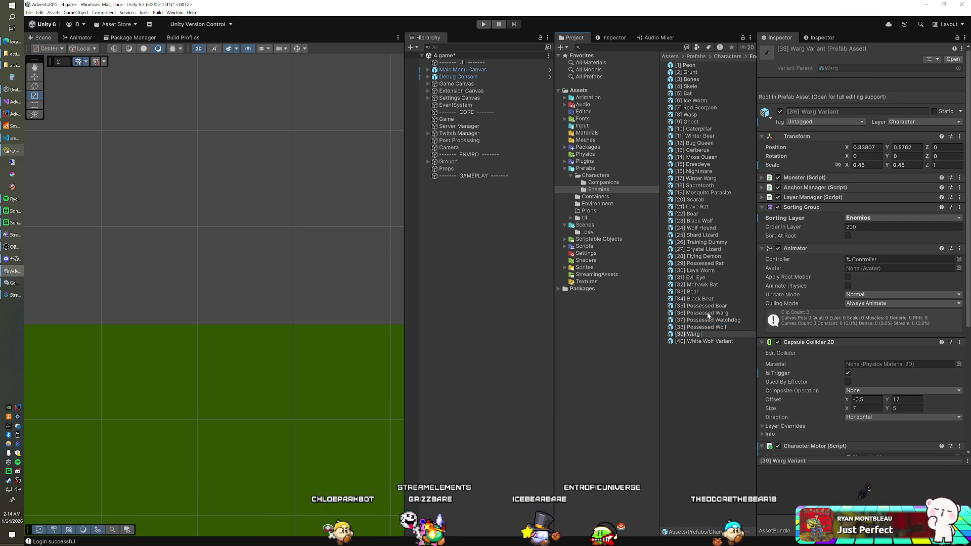
{"action": "key", "text": "Return"}
{"action": "key", "text": "Down"}
{"action": "key", "text": "F2"}
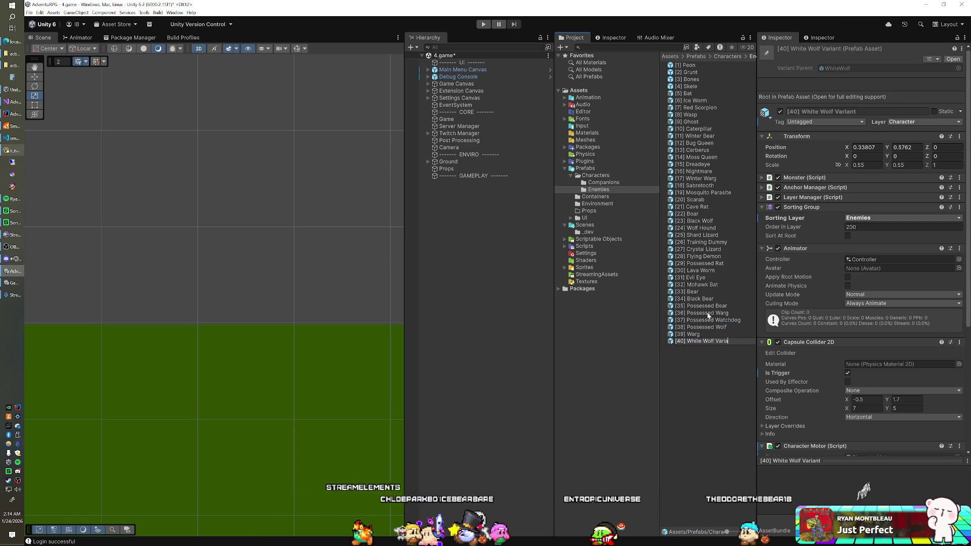
{"action": "key", "text": "Return"}
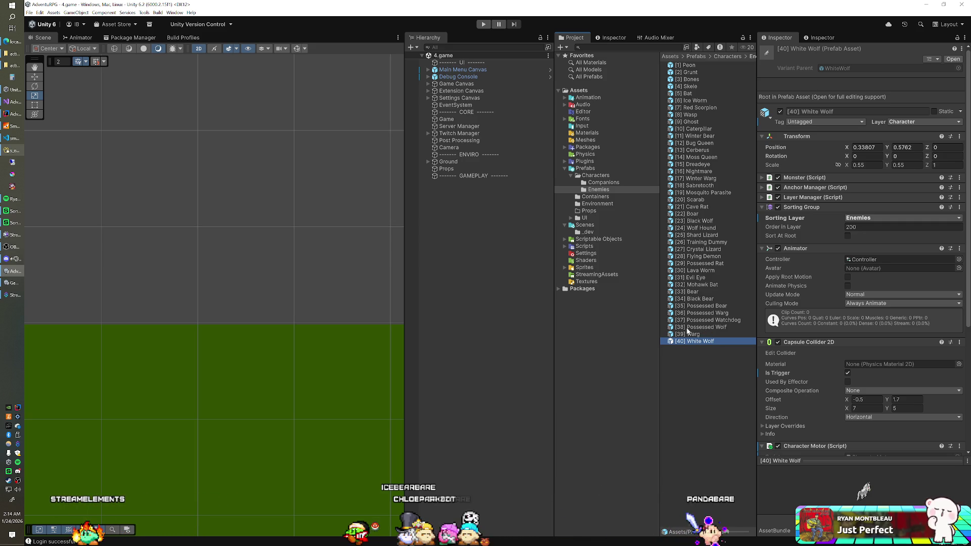
{"action": "left_click", "coordinate": [469, 121]}
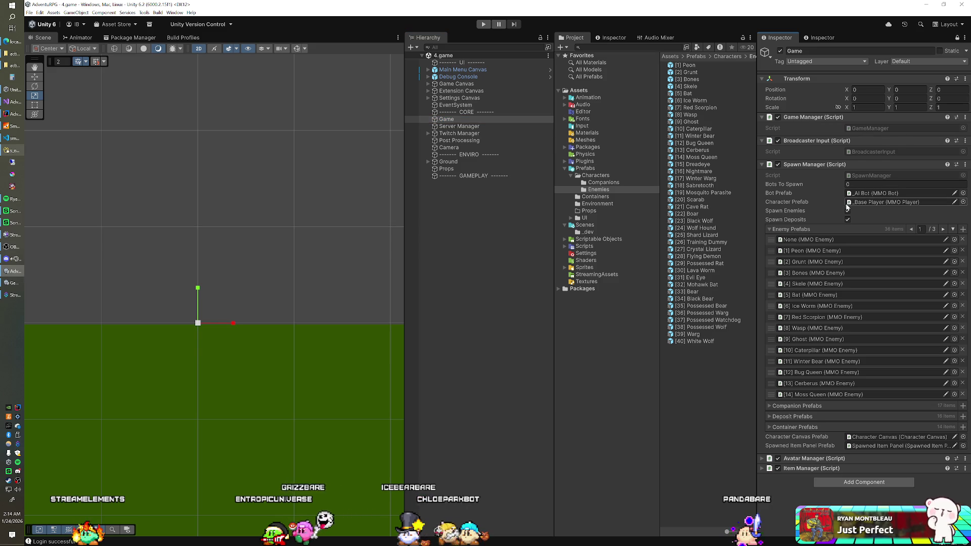
Add prefabs [36] Possessed Warg through [40] White Wolf to Spawn Manager's Enemy Prefabs list.
{"action": "left_click", "coordinate": [952, 229]}
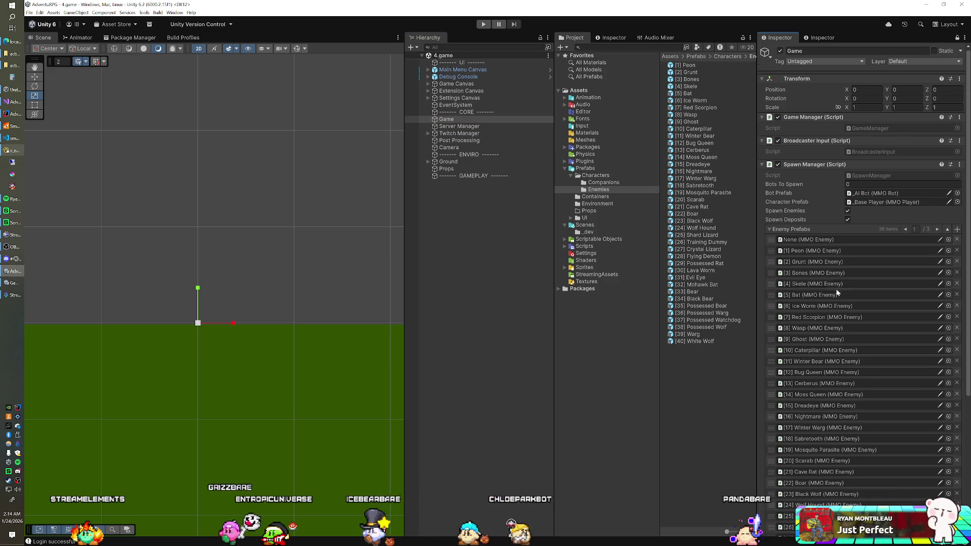
{"action": "scroll", "coordinate": [833, 291], "scroll_direction": "down", "scroll_amount": 5}
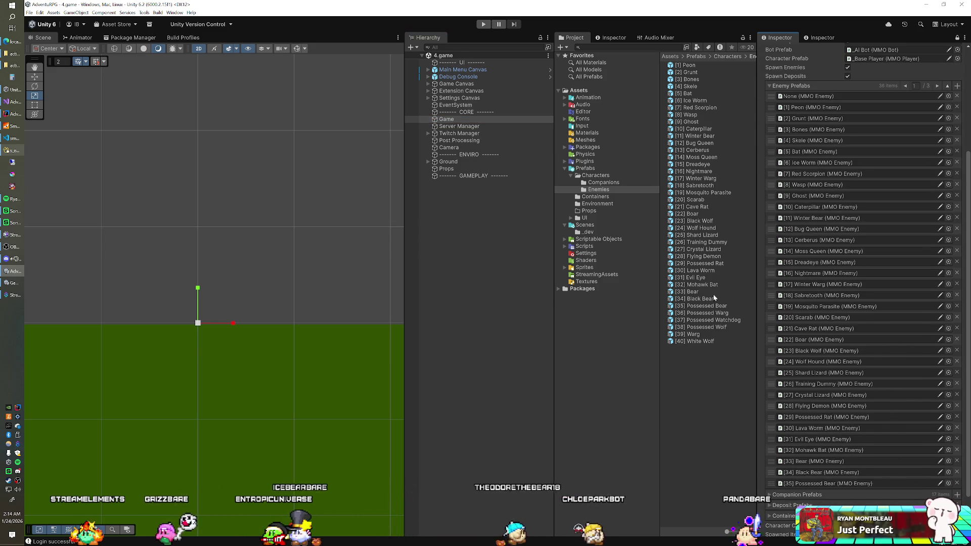
{"action": "left_click", "coordinate": [708, 313]}
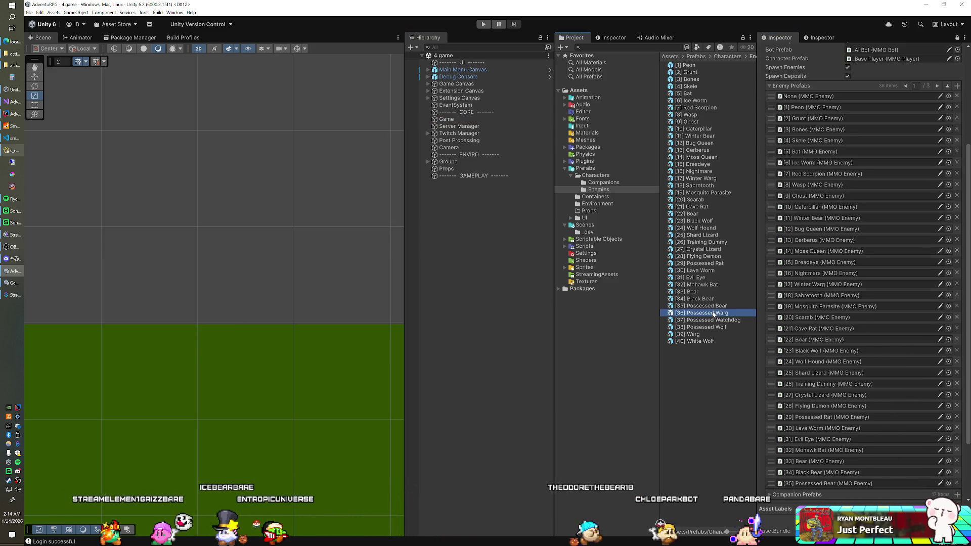
{"action": "left_click", "coordinate": [707, 341], "text": "shift"}
{"action": "mouse_move", "coordinate": [707, 342]}
{"action": "left_mouse_down"}
{"action": "mouse_move", "coordinate": [812, 197]}
{"action": "mouse_move", "coordinate": [809, 86]}
{"action": "left_mouse_up"}
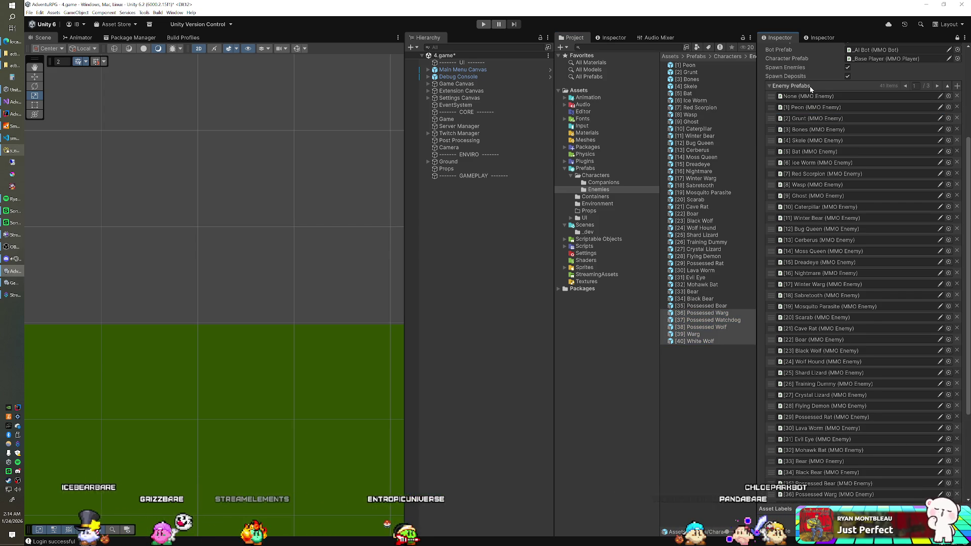
{"action": "scroll", "coordinate": [855, 301], "scroll_direction": "down", "scroll_amount": 3}
{"action": "scroll", "coordinate": [855, 301], "scroll_direction": "up", "scroll_amount": 5}
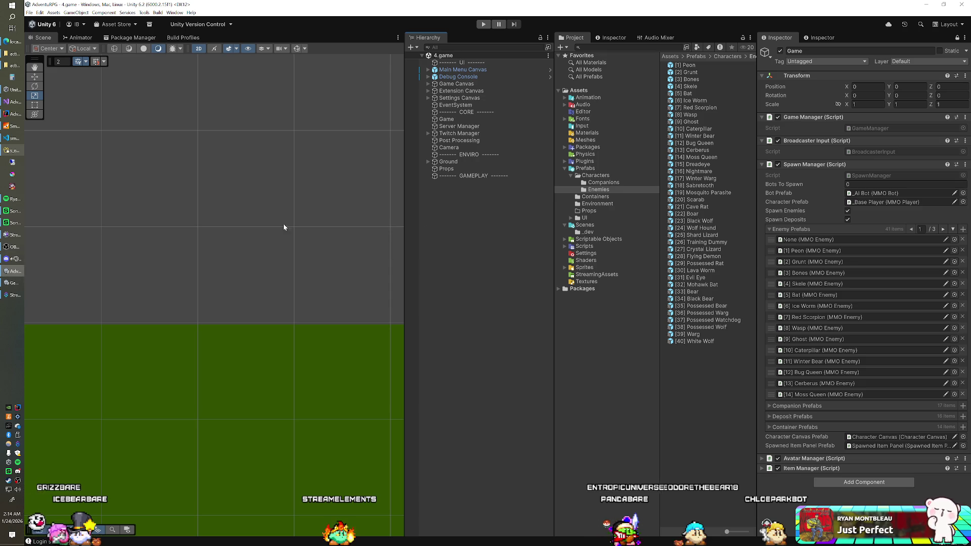
Commit type 11 for row 39 in the Navicat enemy subtypes table, then return to Unity.
{"action": "left_click", "coordinate": [7, 150]}
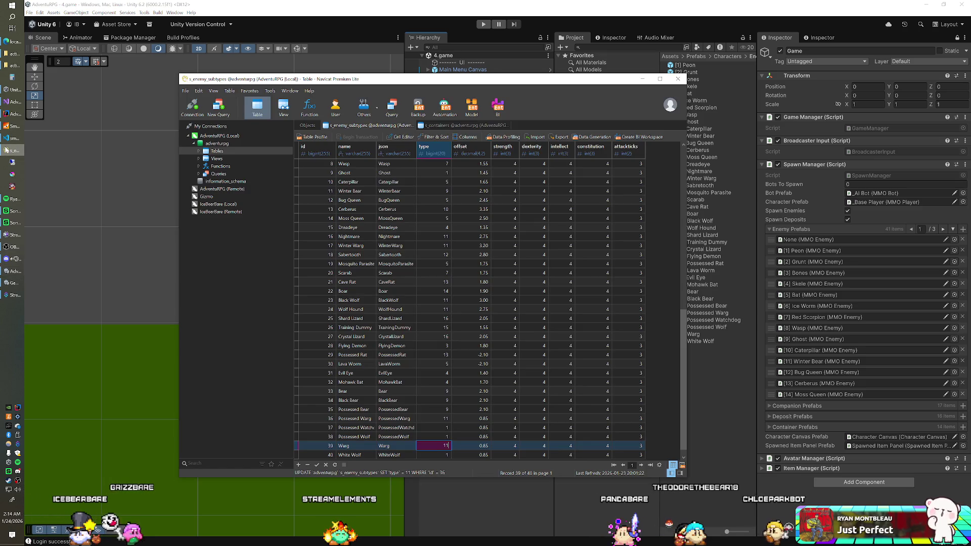
{"action": "key", "text": "Down"}
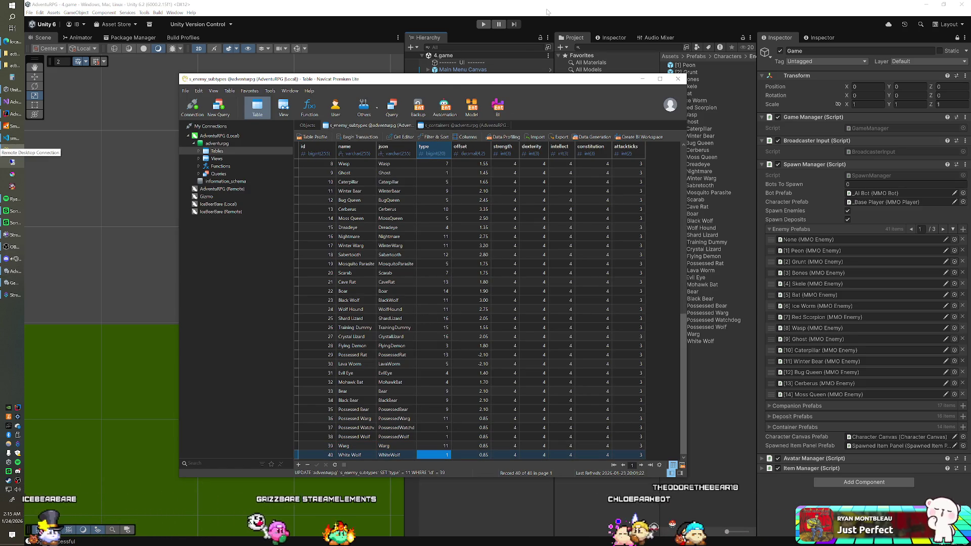
{"action": "key", "text": "alt+Tab"}
{"action": "left_click", "coordinate": [586, 231]}
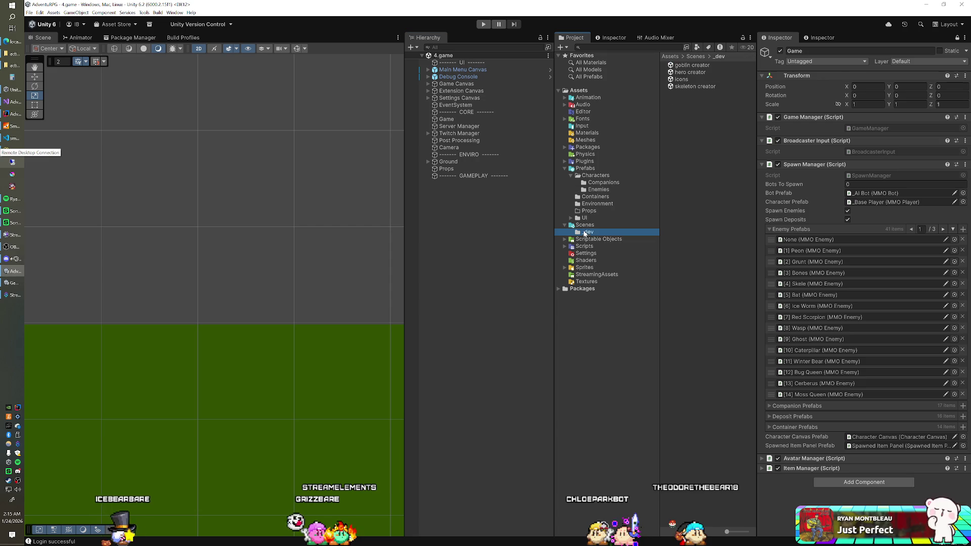
Open the Icons scene, disable Evil Eye, and place prefabs [36]–[40] under Enemies.
{"action": "double_click", "coordinate": [678, 78]}
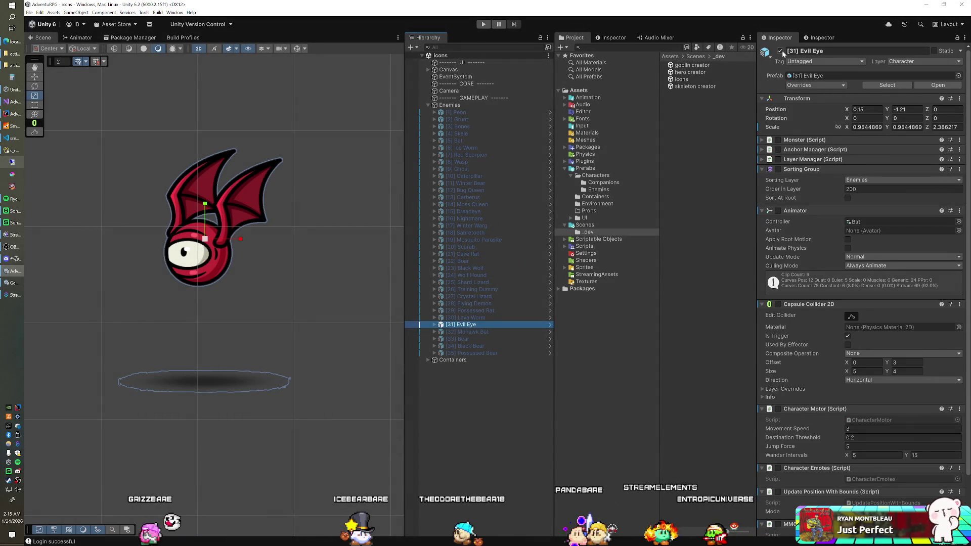
{"action": "left_click", "coordinate": [781, 51]}
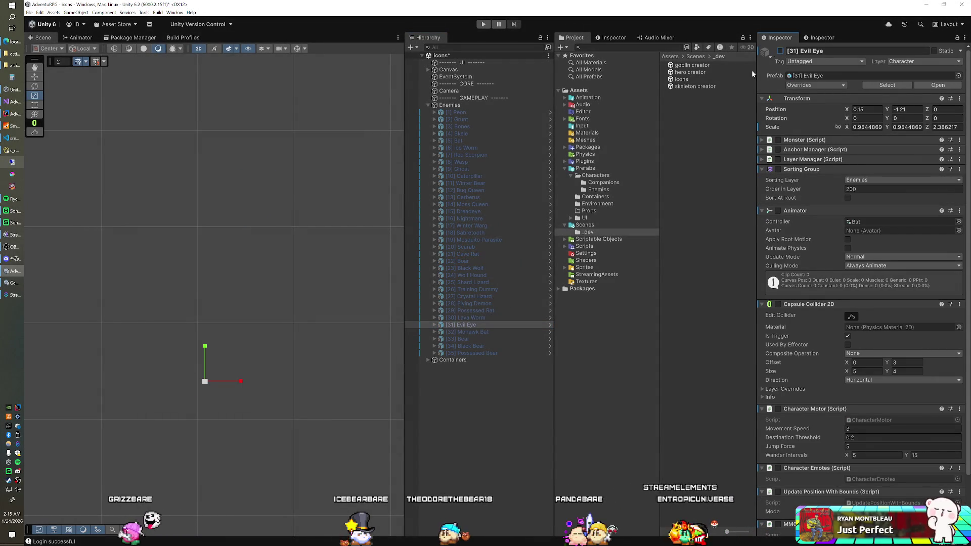
{"action": "left_click", "coordinate": [607, 190]}
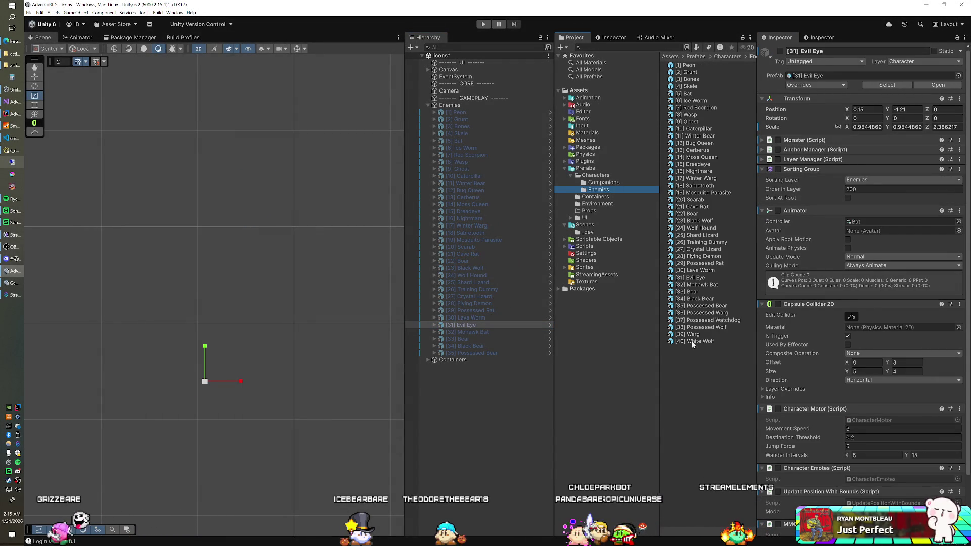
{"action": "left_click", "coordinate": [693, 342]}
{"action": "left_click", "coordinate": [711, 314], "text": "shift"}
{"action": "left_click_drag", "start_coordinate": [636, 276], "coordinate": [460, 107]}
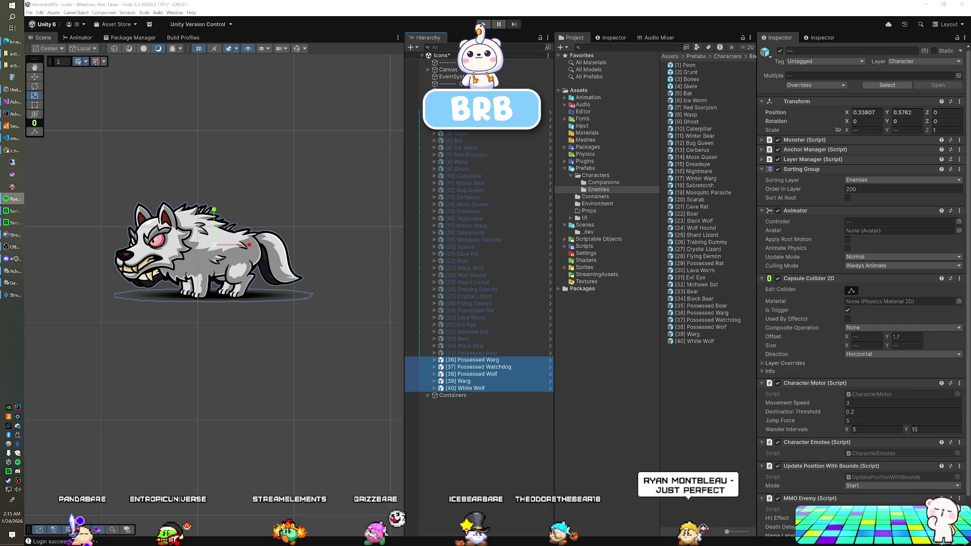
Open the 4.game scene from Assets/Scenes, saving the modified Icons scene first.
{"action": "left_click", "coordinate": [586, 225]}
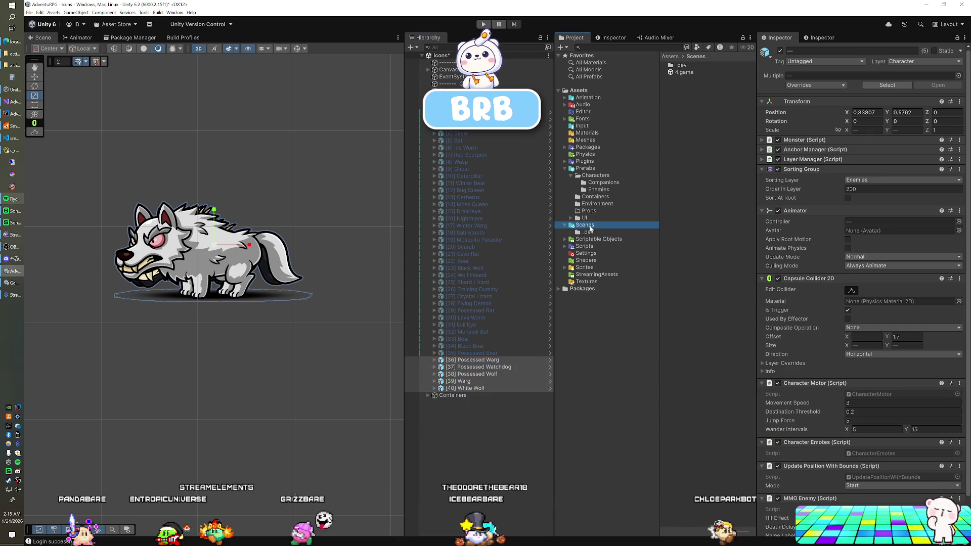
{"action": "left_click", "coordinate": [700, 71]}
{"action": "double_click", "coordinate": [699, 71]}
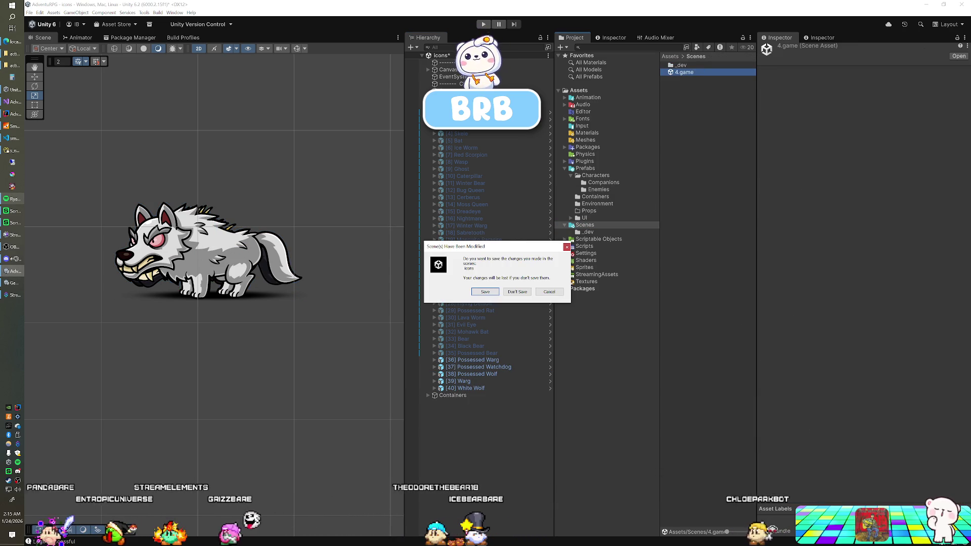
{"action": "key", "text": "Return"}
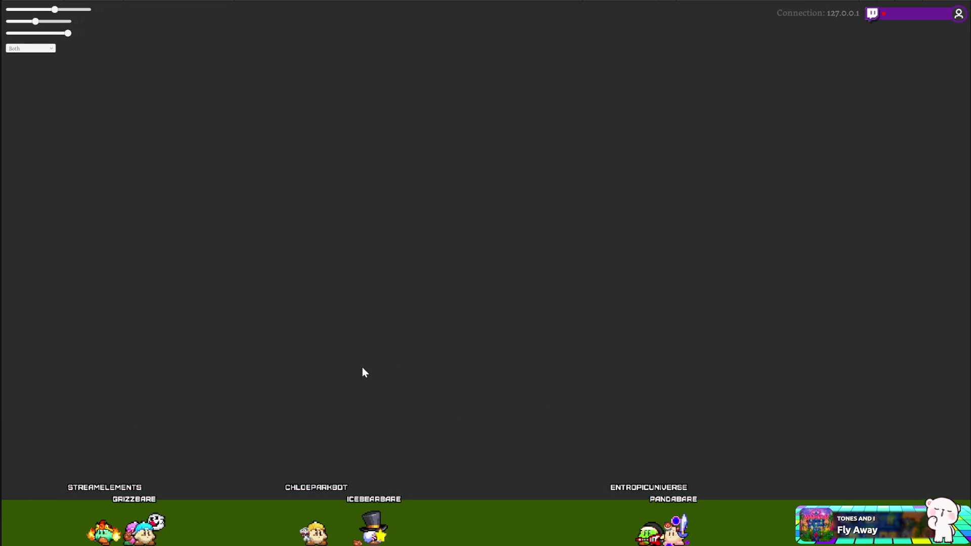
Set the Game view to Icons (256x256), exit play mode, and expand Enemies in the Icons scene.
{"action": "left_click", "coordinate": [217, 1]}
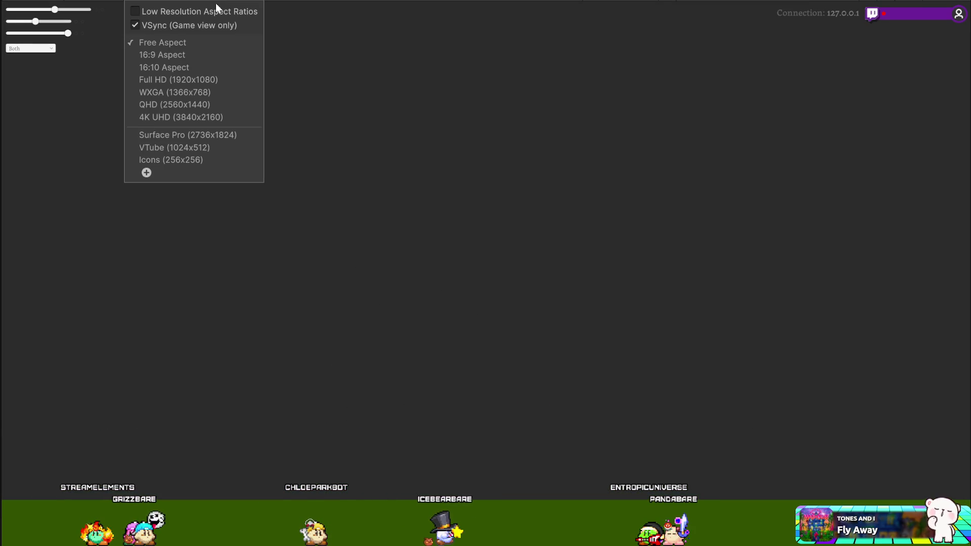
{"action": "left_click", "coordinate": [162, 156]}
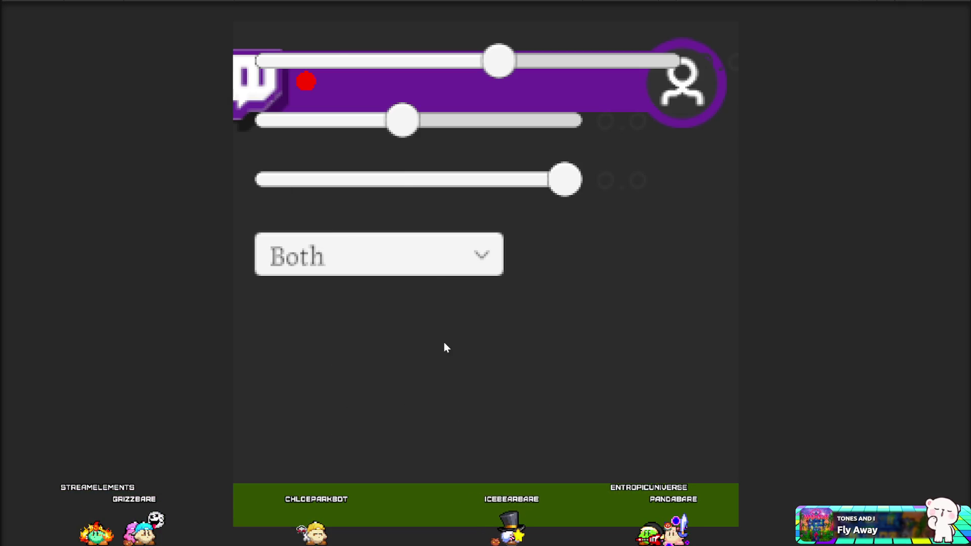
{"action": "left_click_drag", "start_coordinate": [324, 3], "coordinate": [229, 3]}
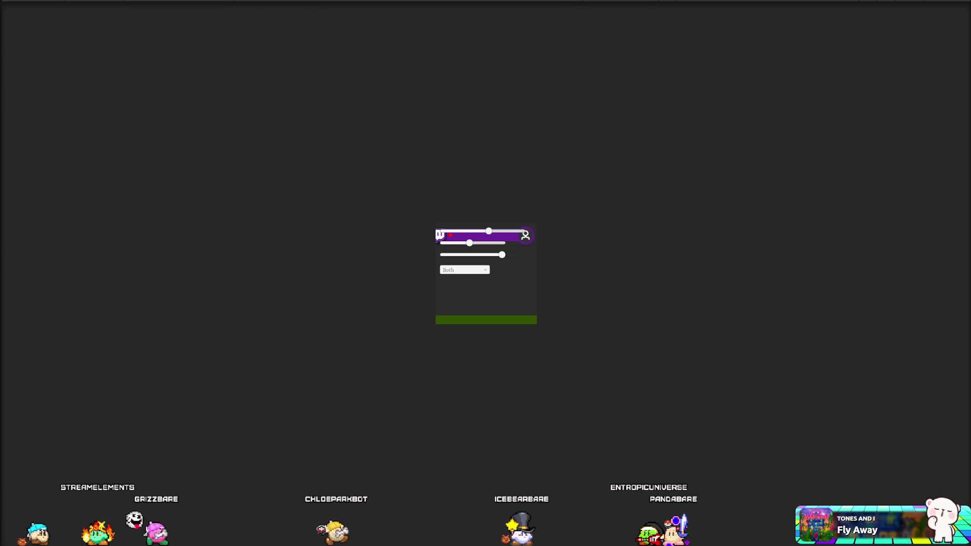
{"action": "key", "text": "ctrl+shift+F7"}
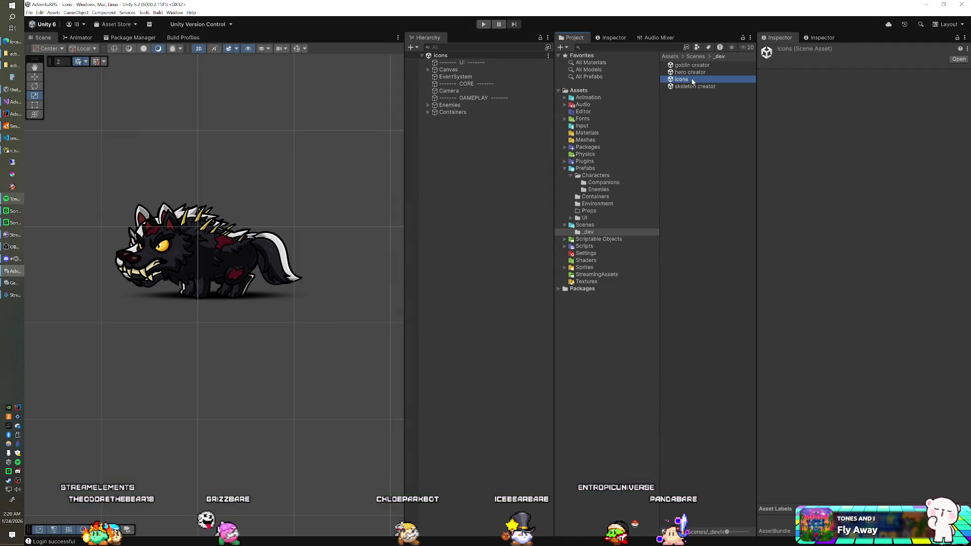
{"action": "left_click", "coordinate": [428, 104]}
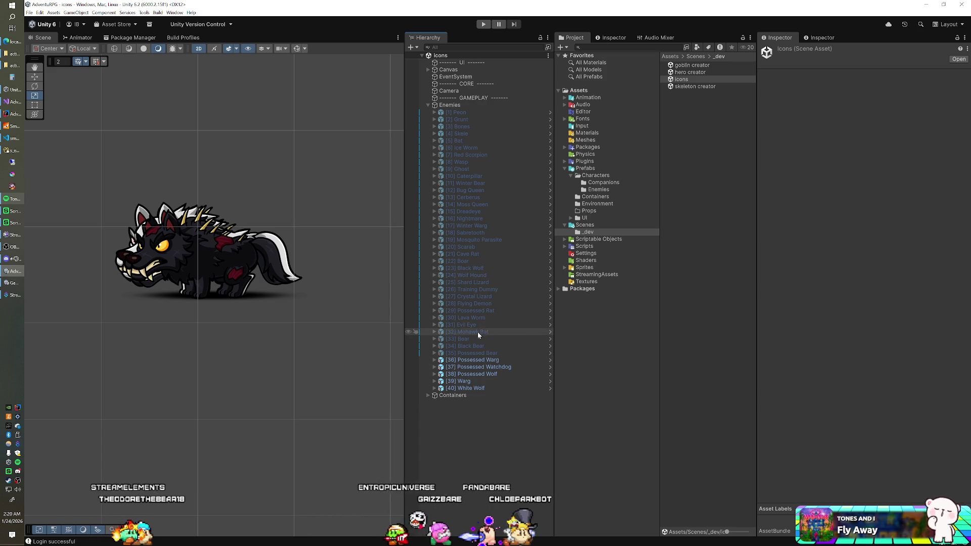
Copy the [17] Winter Warg's world transform.
{"action": "left_click", "coordinate": [475, 226]}
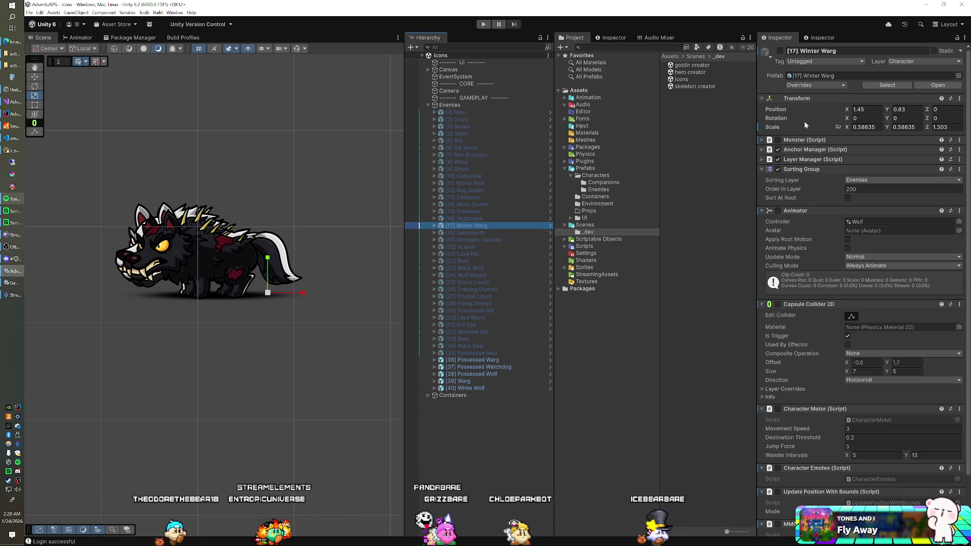
{"action": "right_click", "coordinate": [805, 99]}
{"action": "mouse_move", "coordinate": [842, 159]}
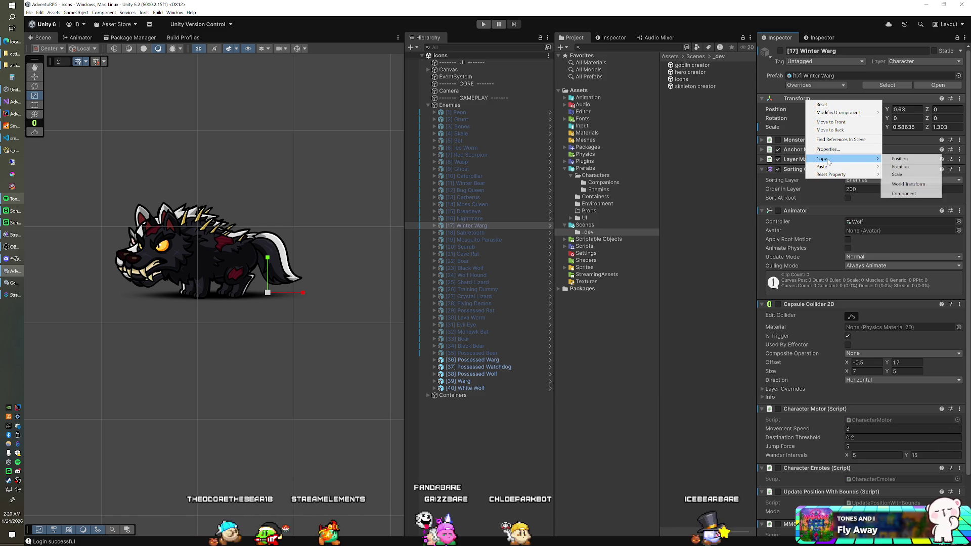
{"action": "left_click", "coordinate": [899, 184]}
Paste Winter Warg's transform values onto both Possessed Warg and Warg.
{"action": "left_click", "coordinate": [494, 360]}
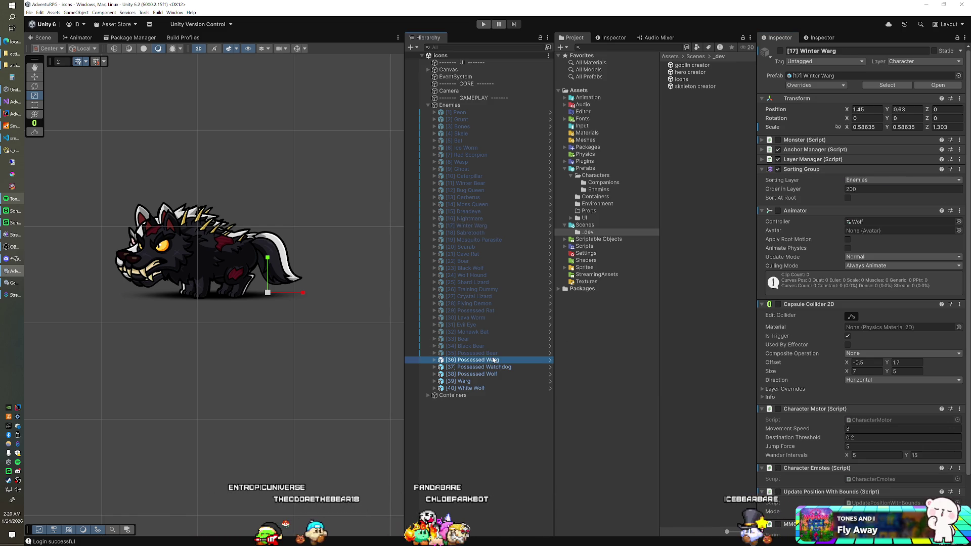
{"action": "left_click", "coordinate": [477, 380], "text": "ctrl"}
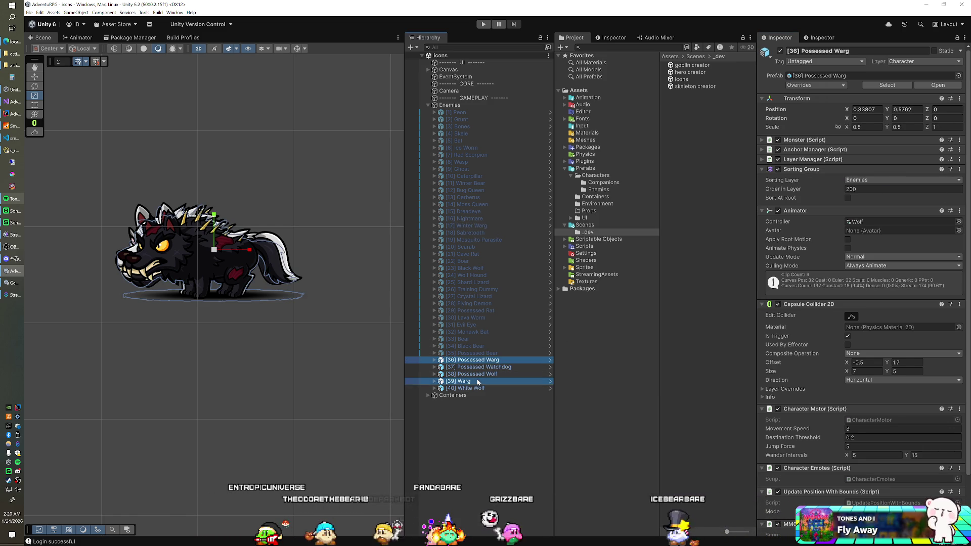
{"action": "right_click", "coordinate": [806, 100]}
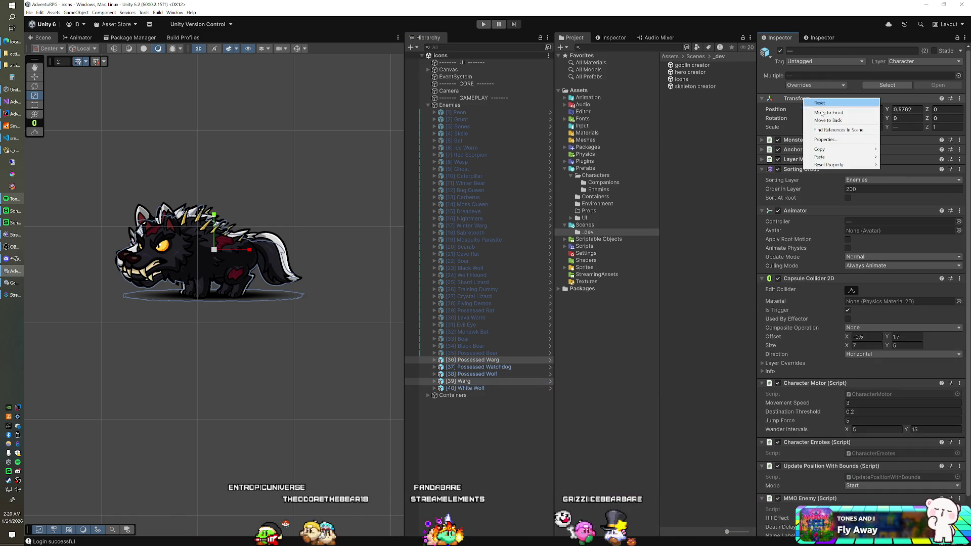
{"action": "mouse_move", "coordinate": [849, 158]}
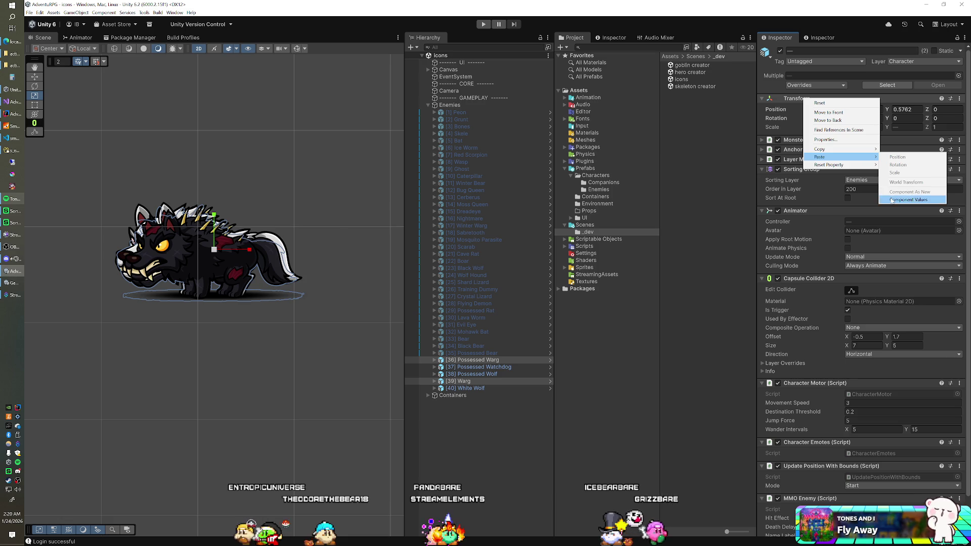
{"action": "left_click", "coordinate": [892, 200]}
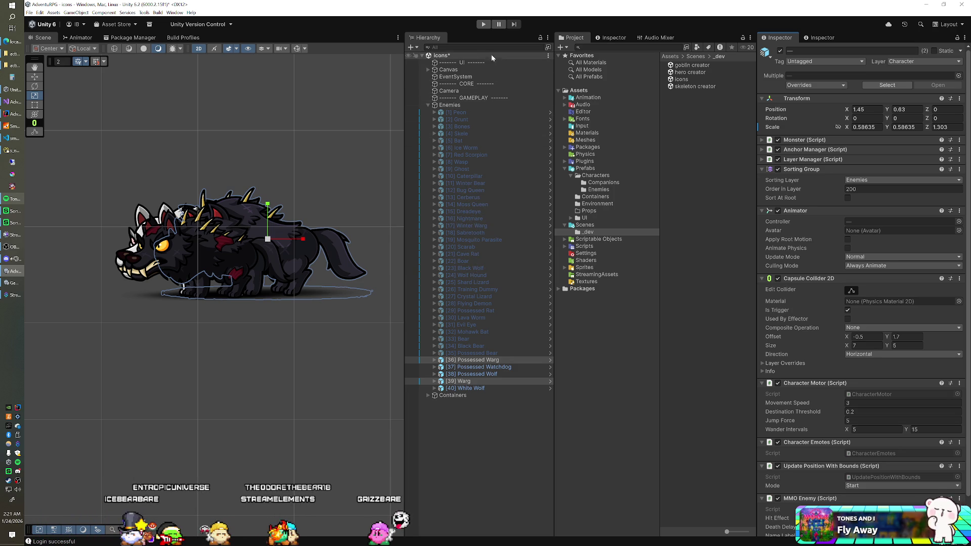
Filter the Hierarchy for wolves and copy [23] Black Wolf's transform values.
{"action": "type", "text": "watc"}
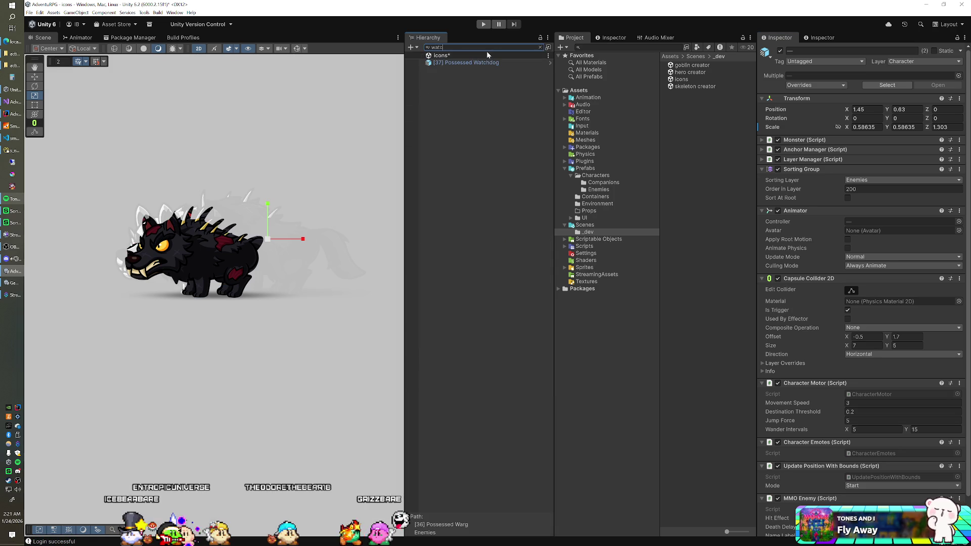
{"action": "left_click", "coordinate": [540, 47]}
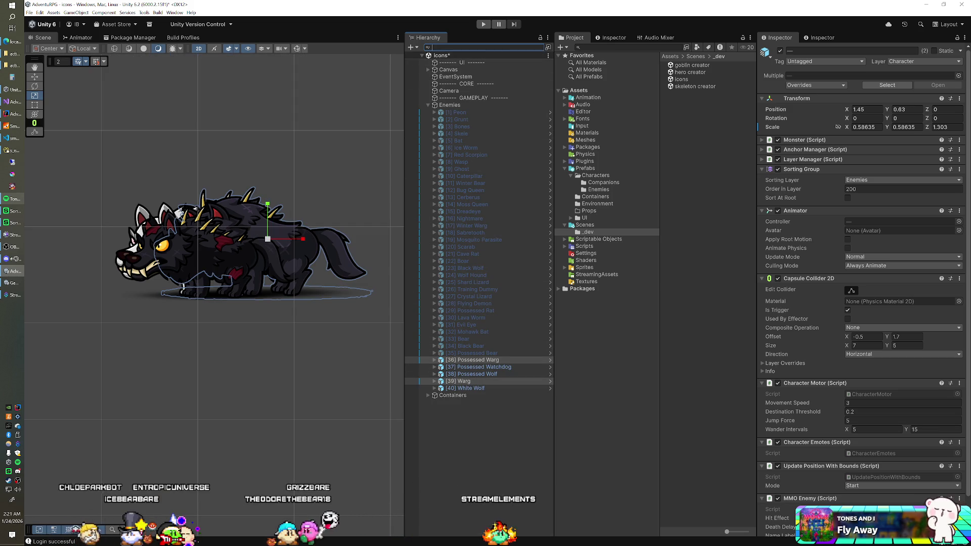
{"action": "type", "text": "wol"}
{"action": "left_click", "coordinate": [484, 63]}
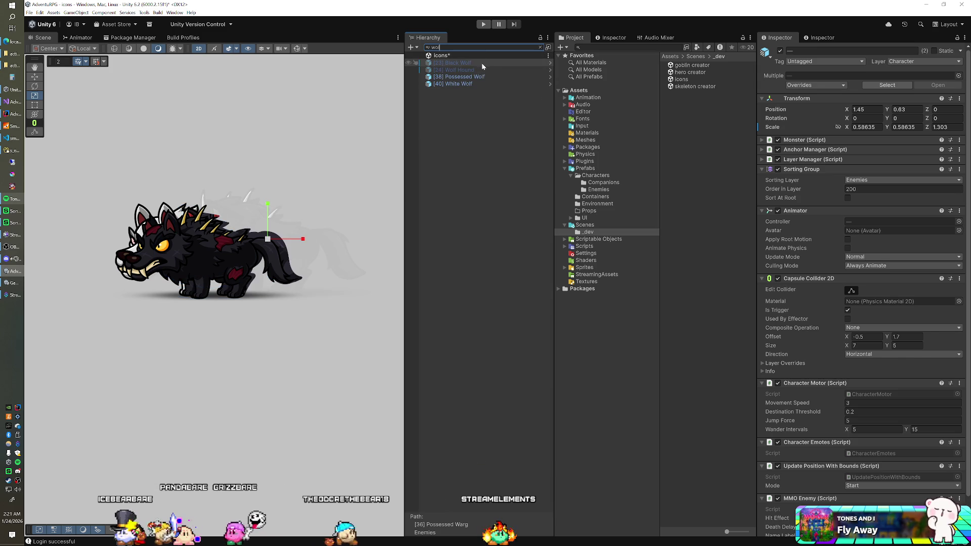
{"action": "right_click", "coordinate": [804, 99]}
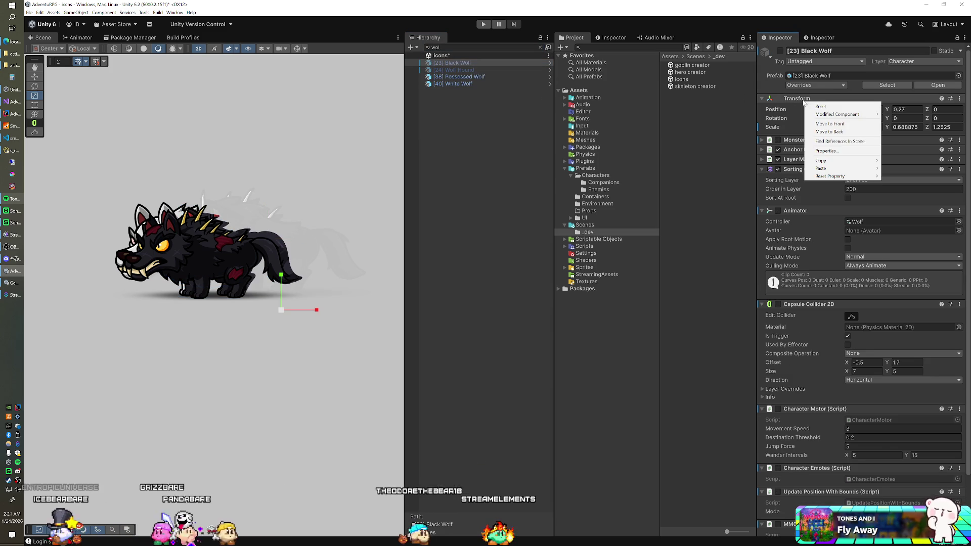
{"action": "mouse_move", "coordinate": [824, 163]}
{"action": "left_click", "coordinate": [908, 192]}
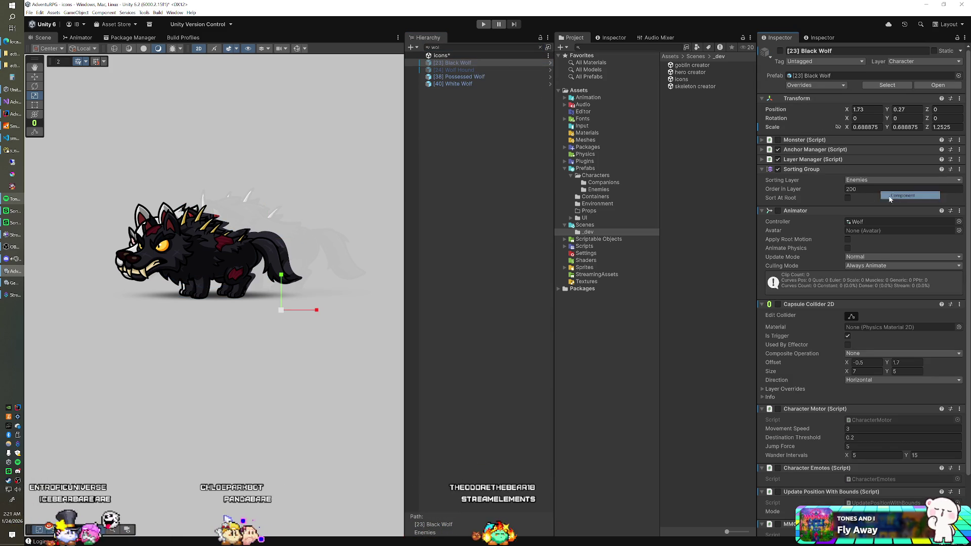
Paste Black Wolf's transform onto Possessed Wolf and White Wolf, then clear the filter.
{"action": "left_click", "coordinate": [460, 77]}
{"action": "left_click", "coordinate": [459, 85], "text": "ctrl"}
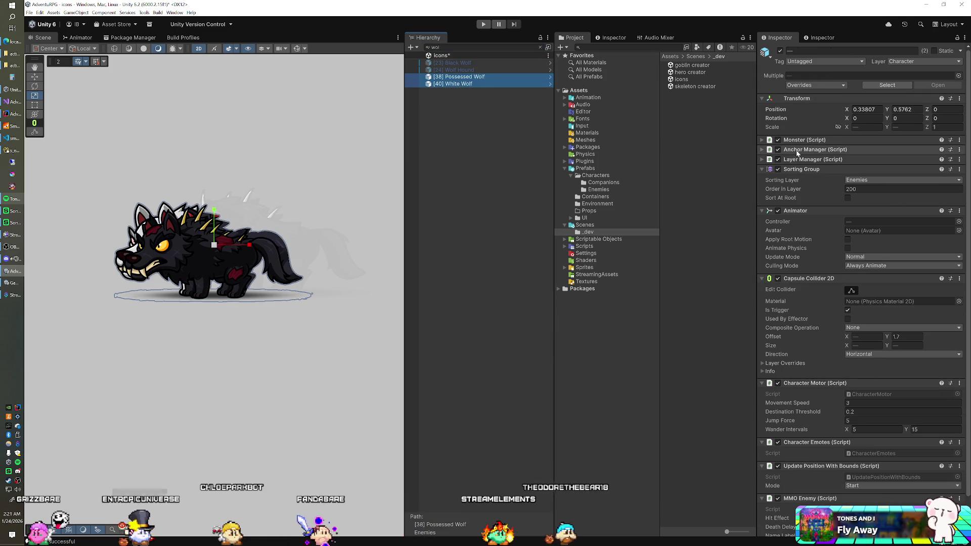
{"action": "right_click", "coordinate": [804, 100]}
{"action": "mouse_move", "coordinate": [829, 156]}
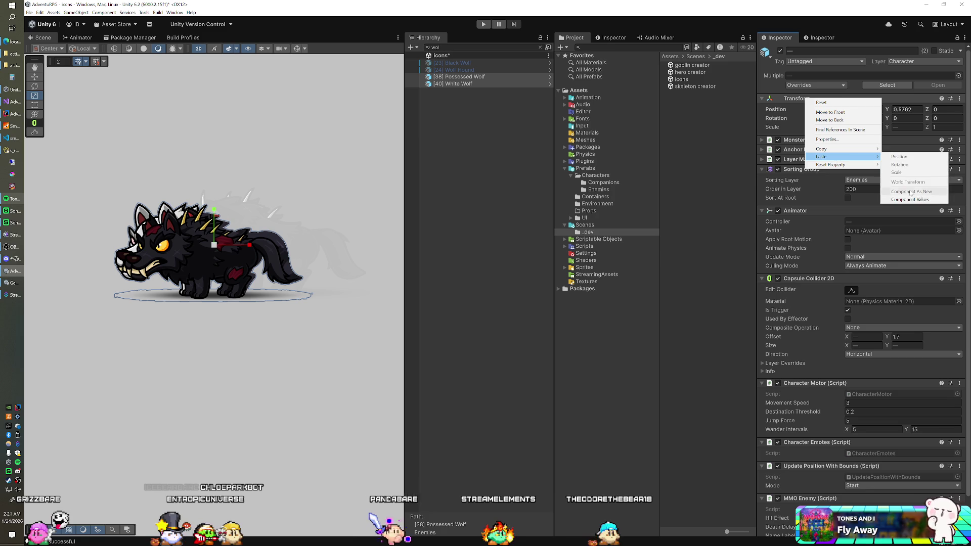
{"action": "left_click", "coordinate": [906, 159]}
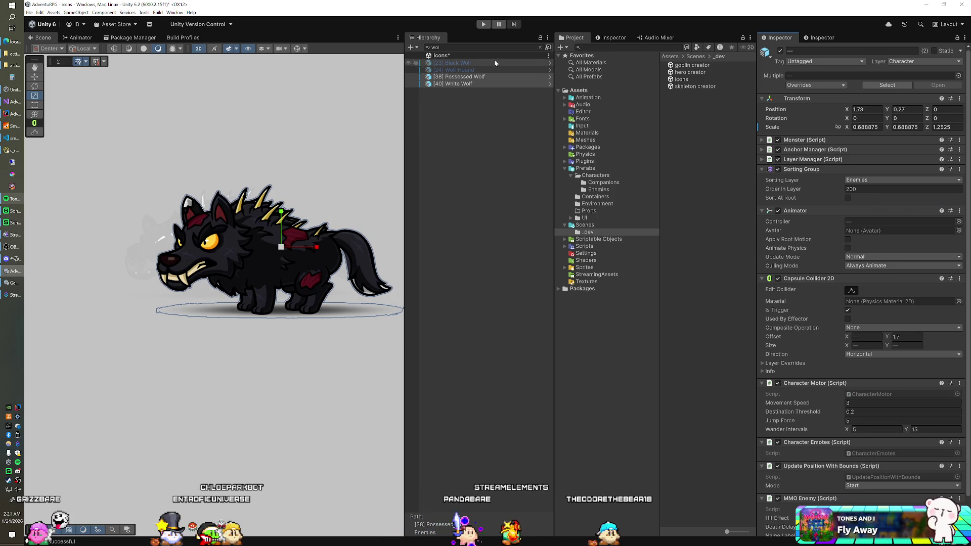
{"action": "left_click", "coordinate": [540, 47]}
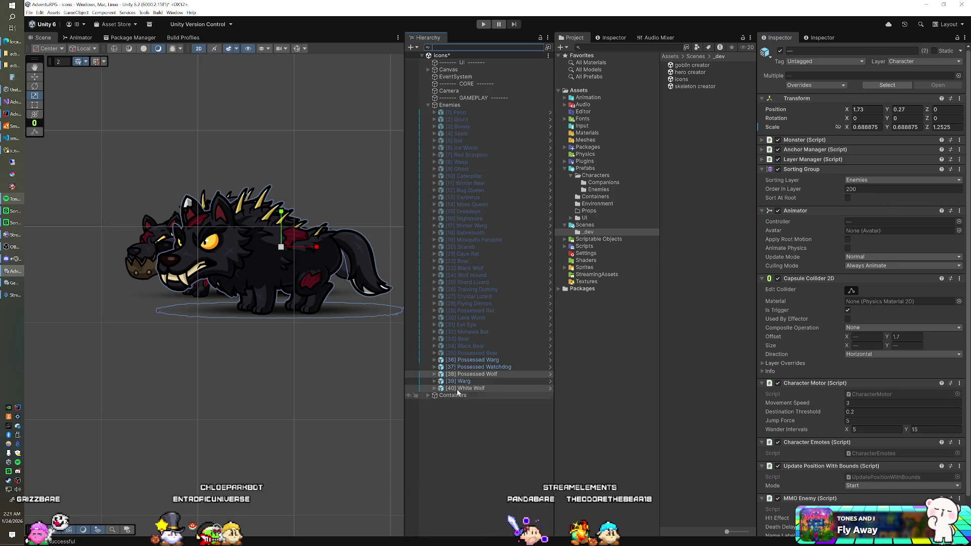
Deactivate the five new wolves except Possessed Watchdog, which stays active.
{"action": "left_click", "coordinate": [481, 367]}
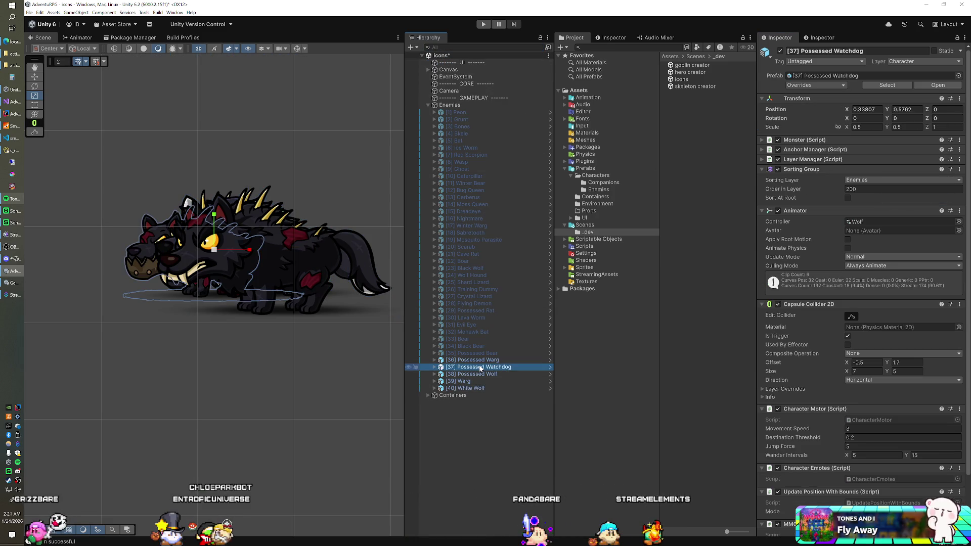
{"action": "left_click", "coordinate": [480, 361]}
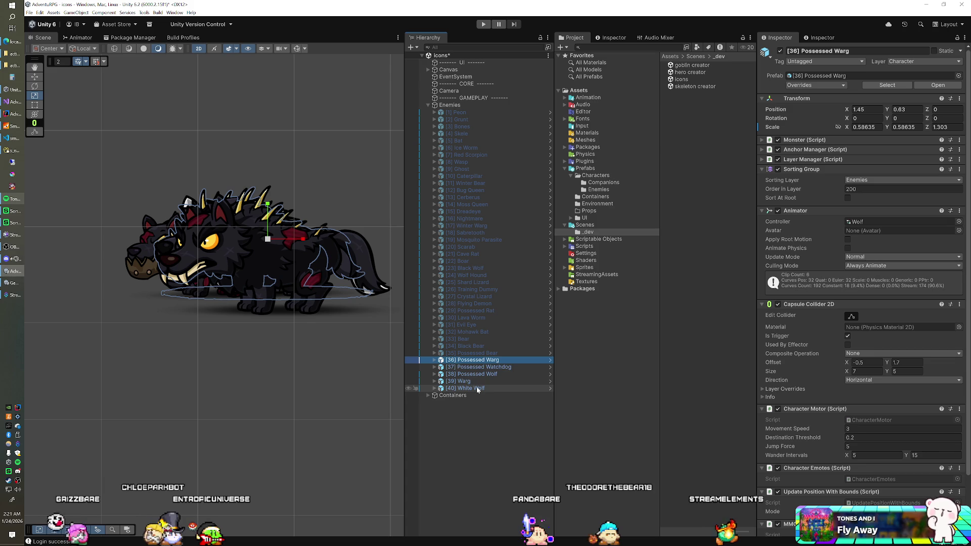
{"action": "left_click", "coordinate": [477, 388], "text": "shift"}
{"action": "left_click", "coordinate": [780, 51]}
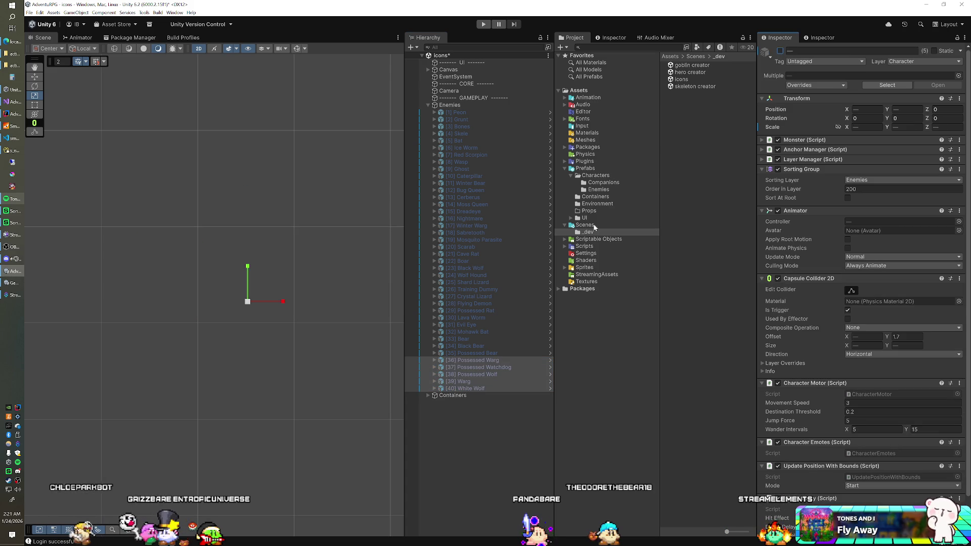
{"action": "left_click", "coordinate": [485, 367]}
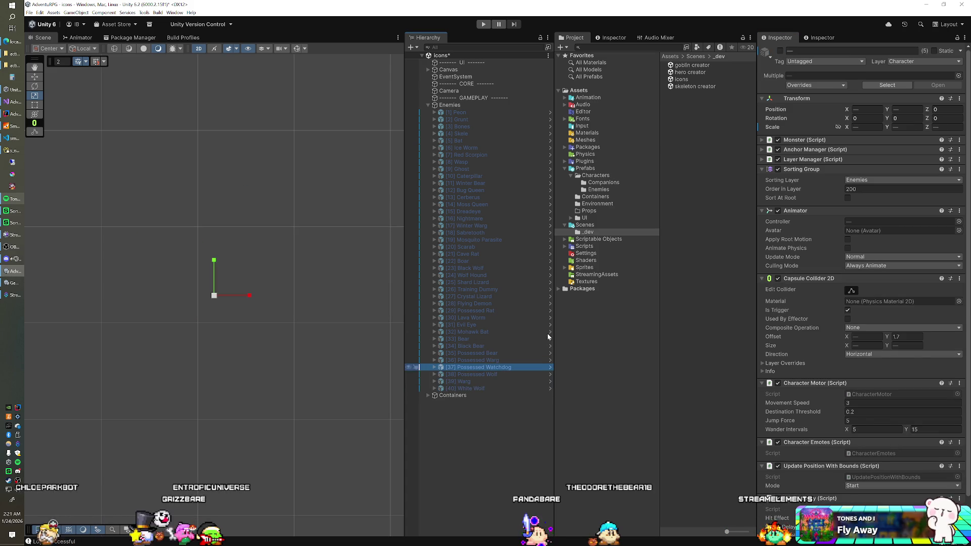
{"action": "left_click", "coordinate": [781, 51]}
Move and scale Possessed Watchdog to position 1.294, 0.42049 and scale 0.57325, 0.57325, 1.1465.
{"action": "key", "text": "w"}
{"action": "left_click_drag", "start_coordinate": [217, 249], "coordinate": [292, 248]}
{"action": "key", "text": "r"}
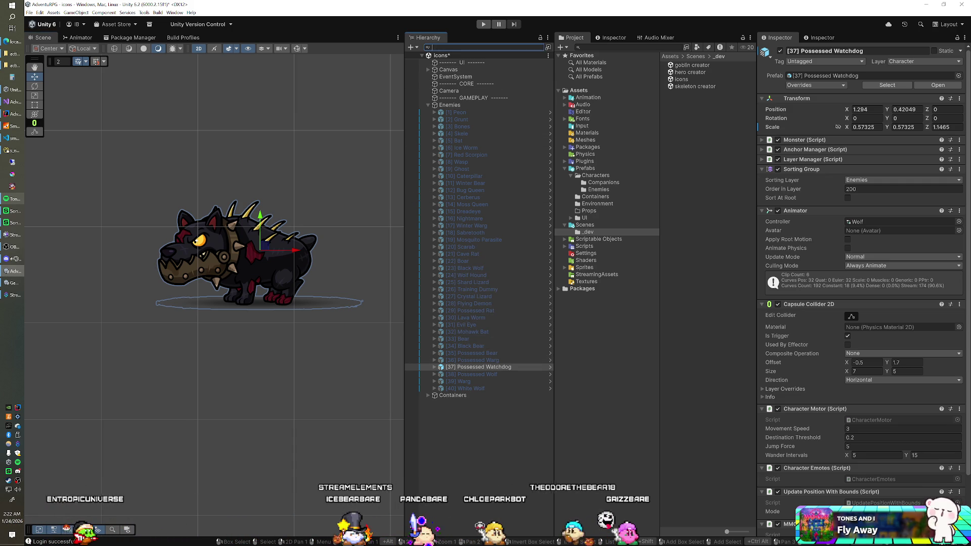
{"action": "type", "text": "dog"}
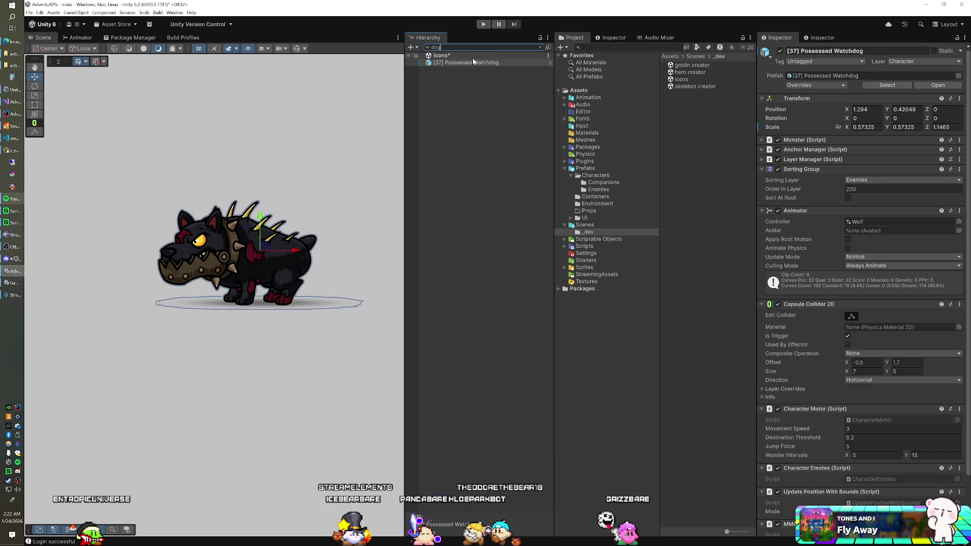
{"action": "left_click", "coordinate": [540, 47]}
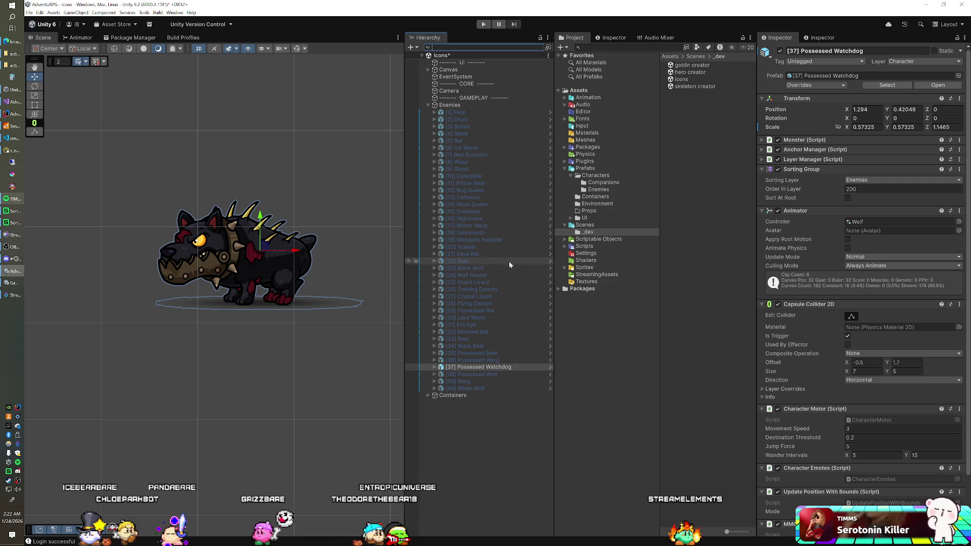
{"action": "left_click", "coordinate": [510, 275]}
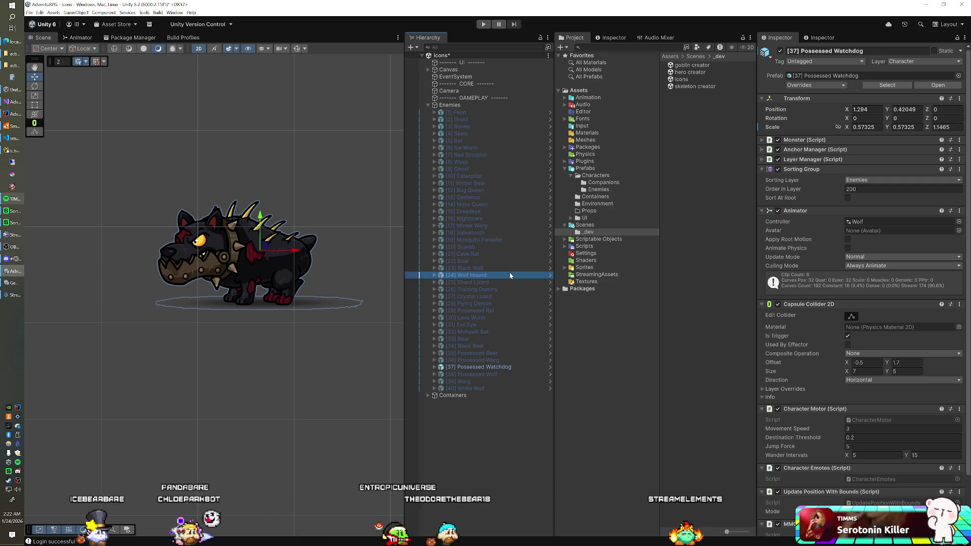
Keep Wolf Hound and Possessed Watchdog inactive, activate Possessed Warg, and enter play mode.
{"action": "left_click", "coordinate": [780, 51]}
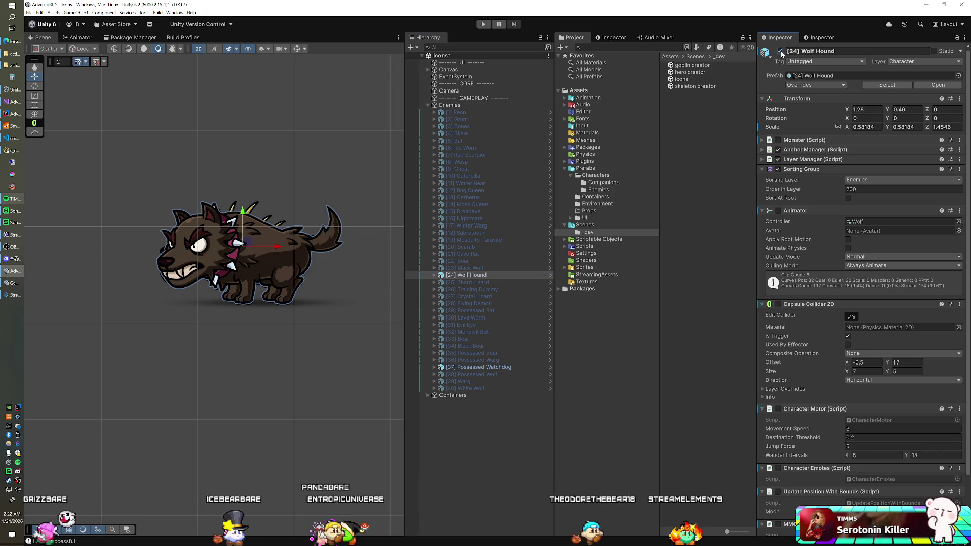
{"action": "left_click", "coordinate": [780, 51]}
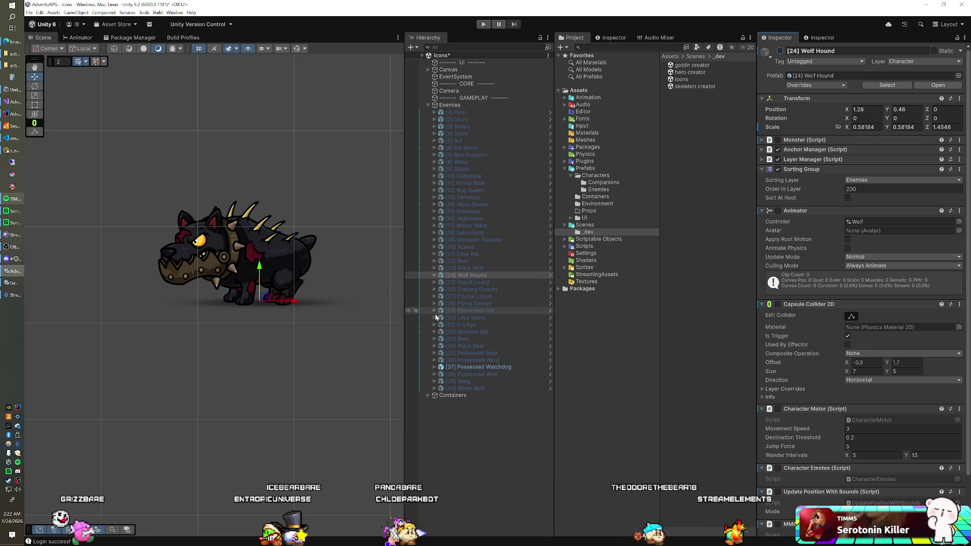
{"action": "left_click", "coordinate": [470, 367]}
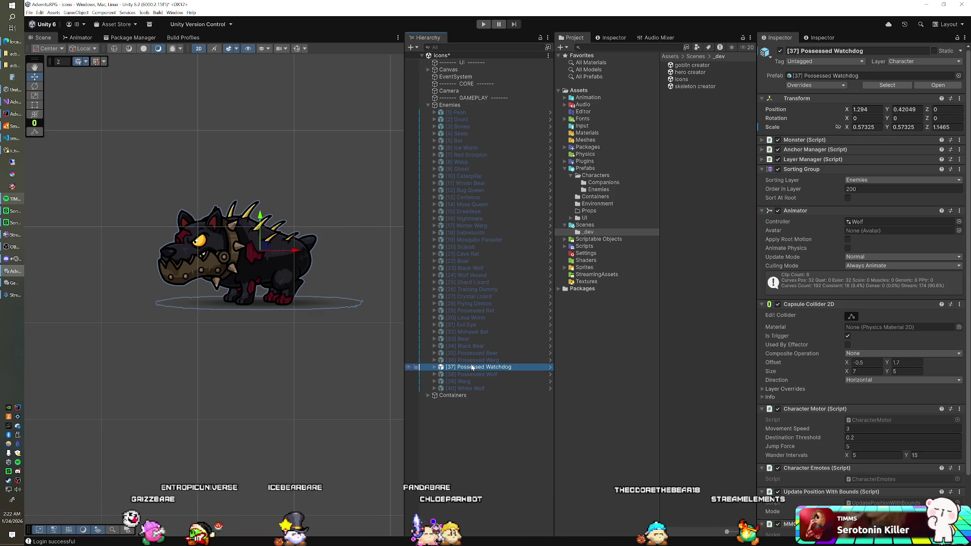
{"action": "left_click", "coordinate": [780, 51]}
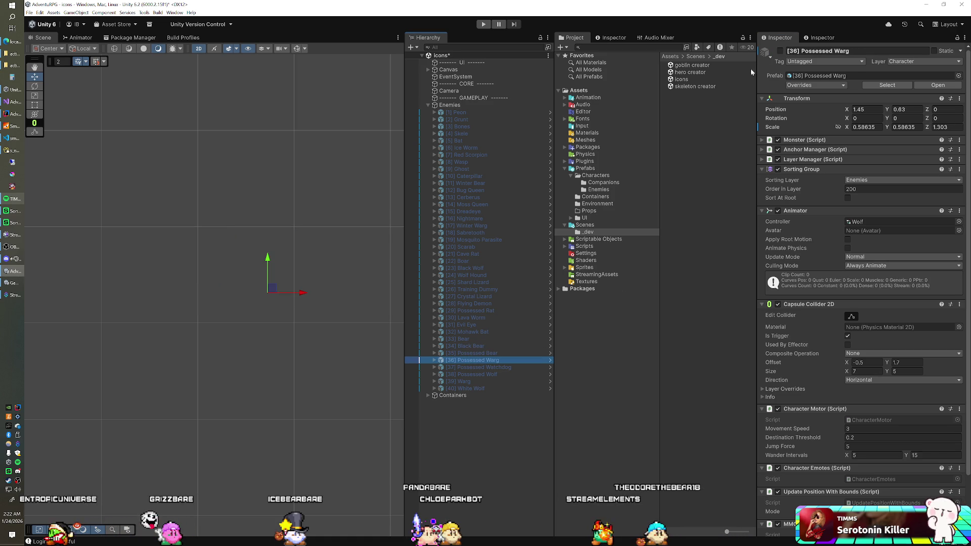
{"action": "left_click", "coordinate": [781, 51]}
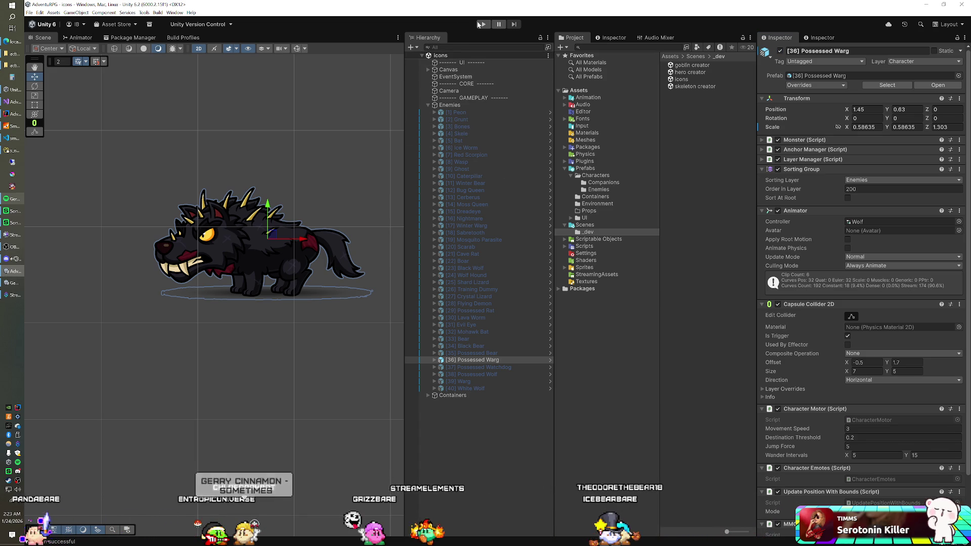
{"action": "left_click", "coordinate": [486, 24]}
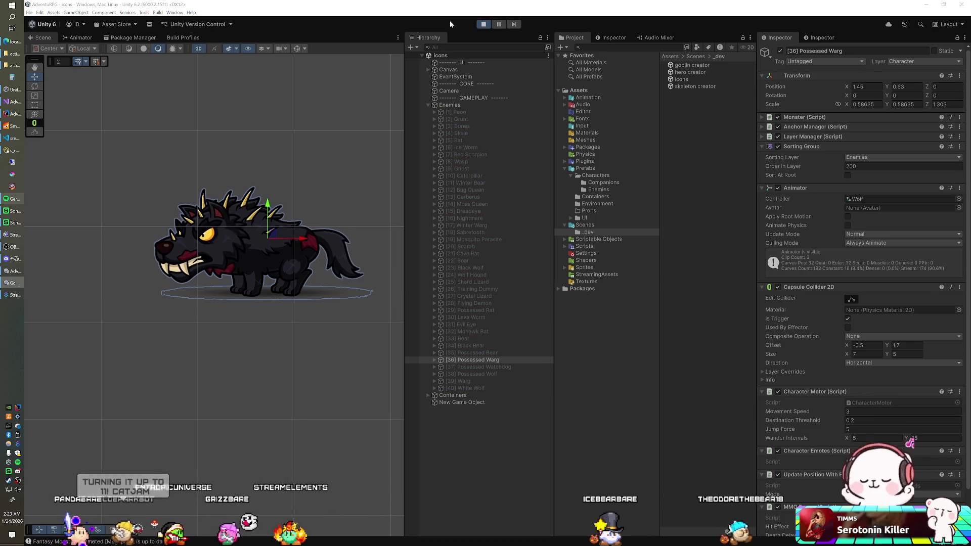
Stop Play mode, select the five enemies, and disable Monster, Anchor Manager, Layer Manager and Sorting Group.
{"action": "left_click", "coordinate": [485, 24]}
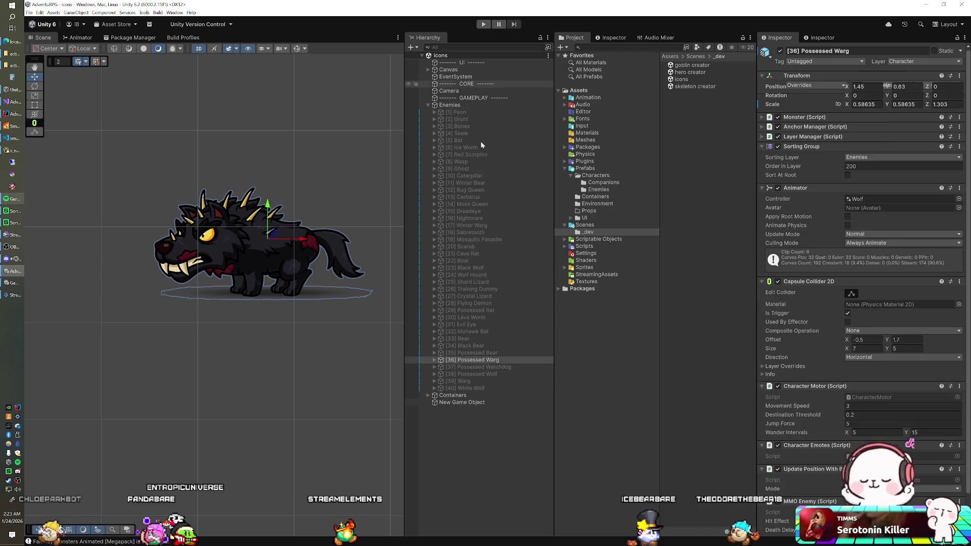
{"action": "left_click", "coordinate": [493, 388], "text": "shift"}
{"action": "left_click", "coordinate": [777, 139]}
{"action": "left_click", "coordinate": [778, 149]}
{"action": "left_click", "coordinate": [777, 159]}
{"action": "left_click", "coordinate": [778, 169]}
Disable Animator, Capsule Collider 2D and Update Position With Bounds, then select only Possessed Warg.
{"action": "left_click", "coordinate": [778, 210]}
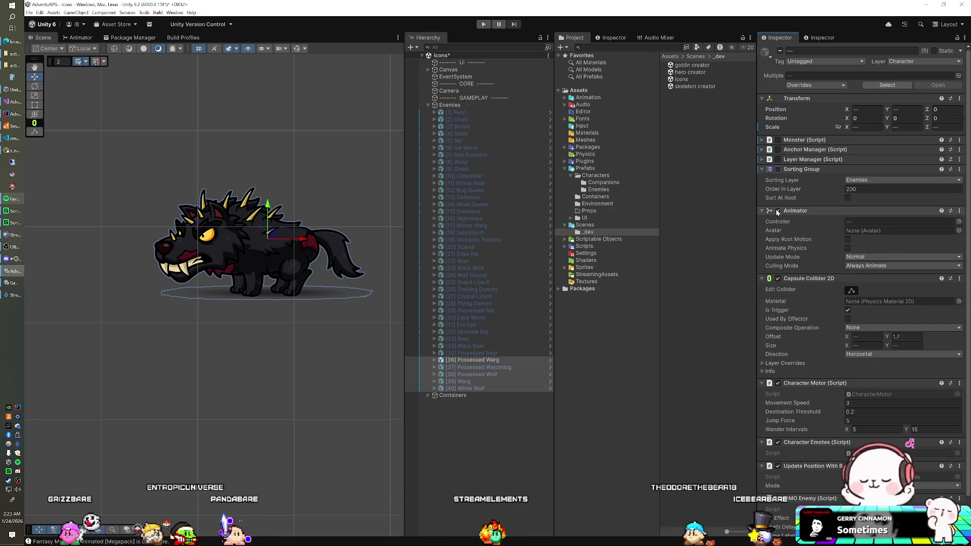
{"action": "left_click", "coordinate": [778, 279]}
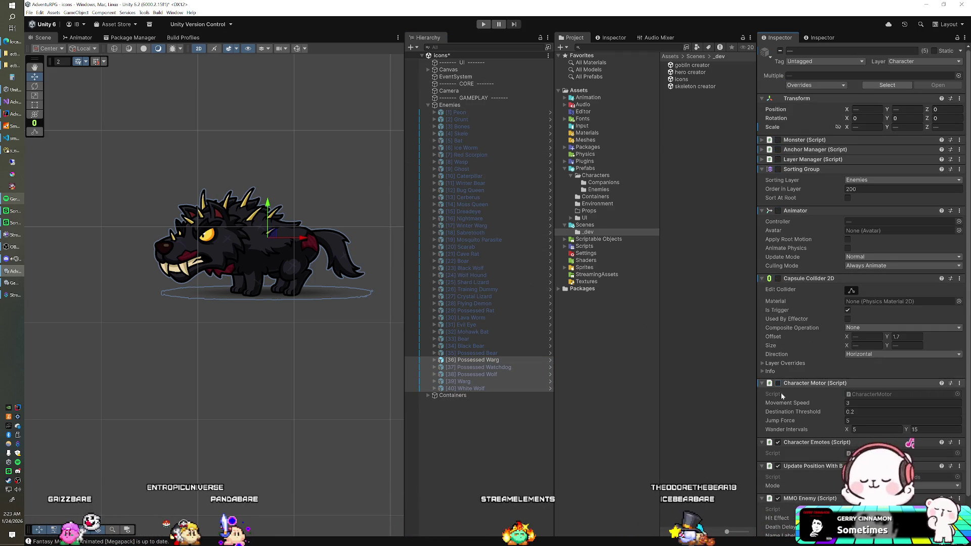
{"action": "left_click", "coordinate": [778, 466]}
{"action": "scroll", "coordinate": [780, 462], "scroll_direction": "down", "scroll_amount": 2}
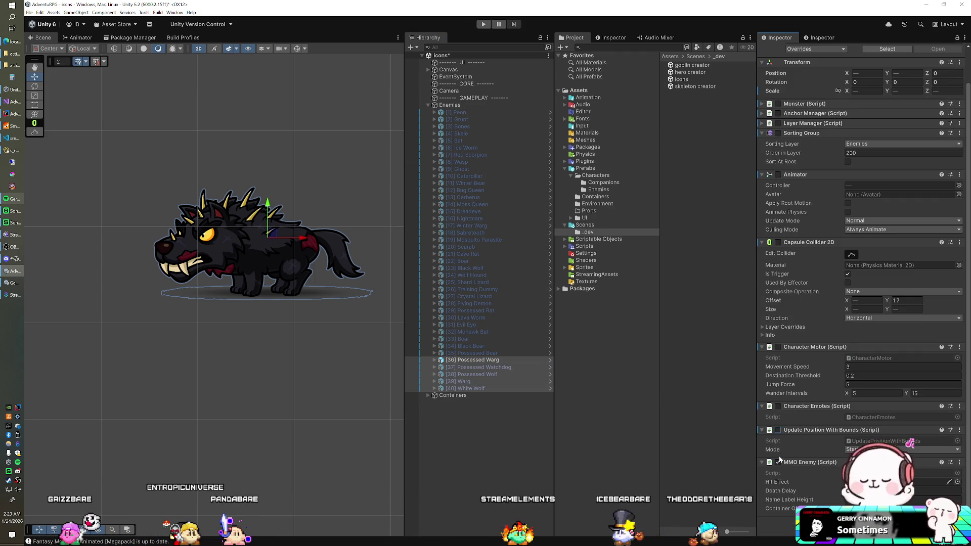
{"action": "left_click", "coordinate": [495, 360]}
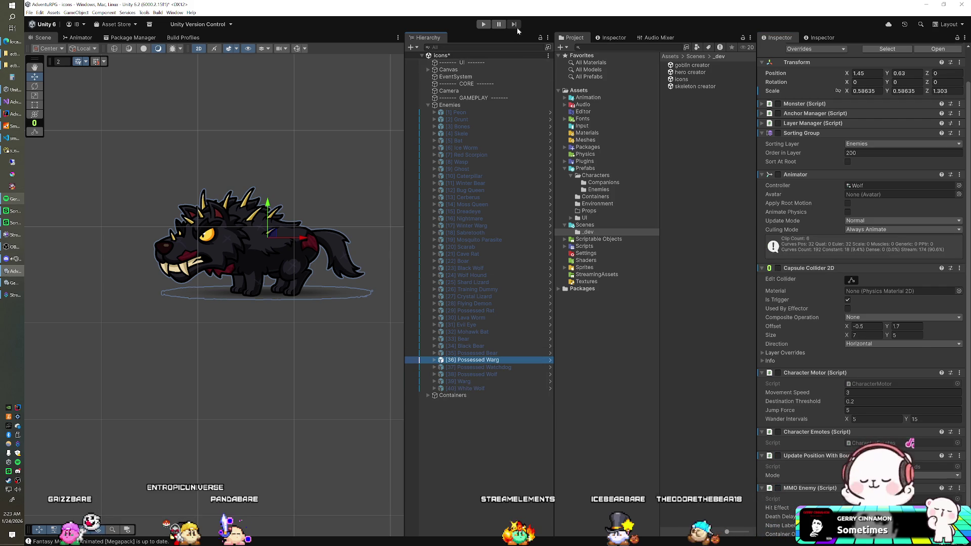
In Play mode, toggle Possessed Warg, Possessed Watchdog and Possessed Wolf visible then hidden in turn.
{"action": "left_click", "coordinate": [483, 24]}
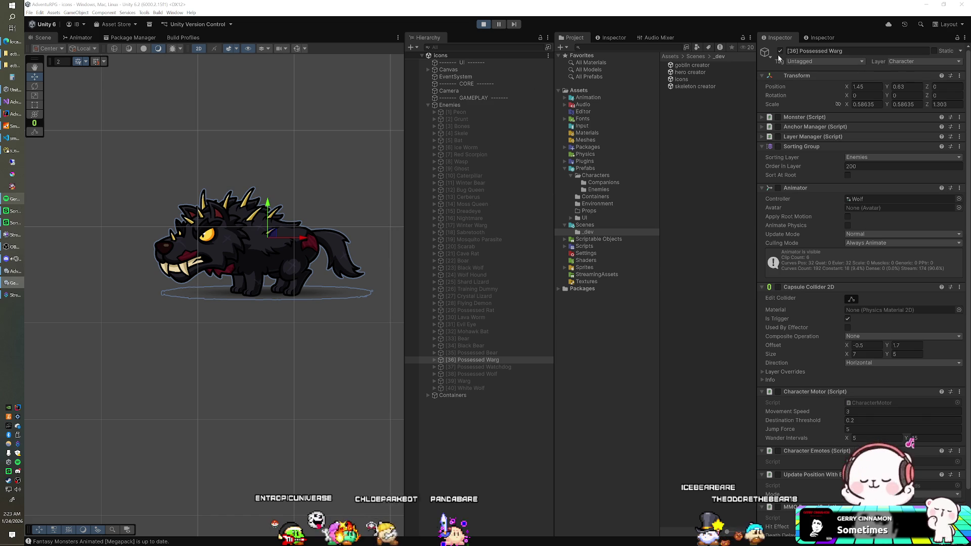
{"action": "key", "text": "alt+shift+a"}
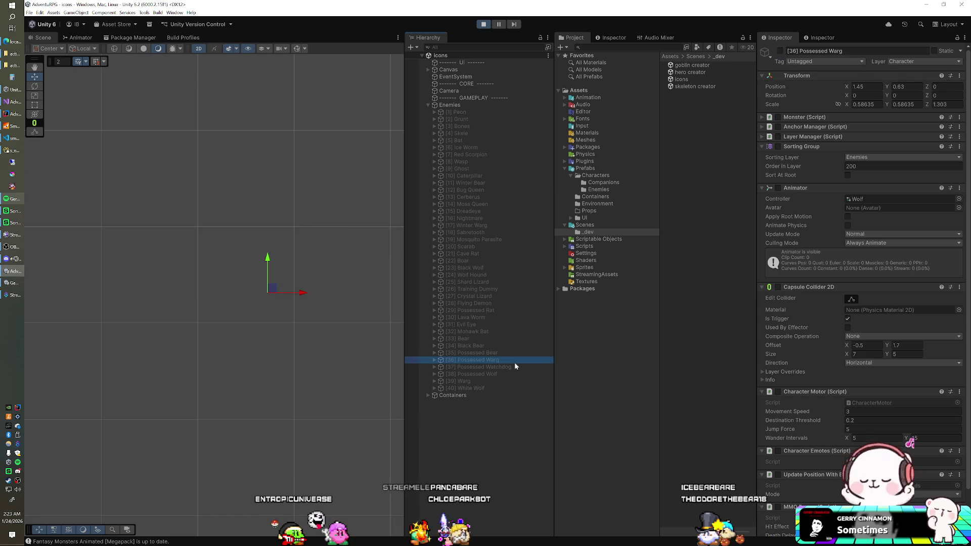
{"action": "left_click", "coordinate": [514, 366]}
{"action": "key", "text": "alt+shift+a"}
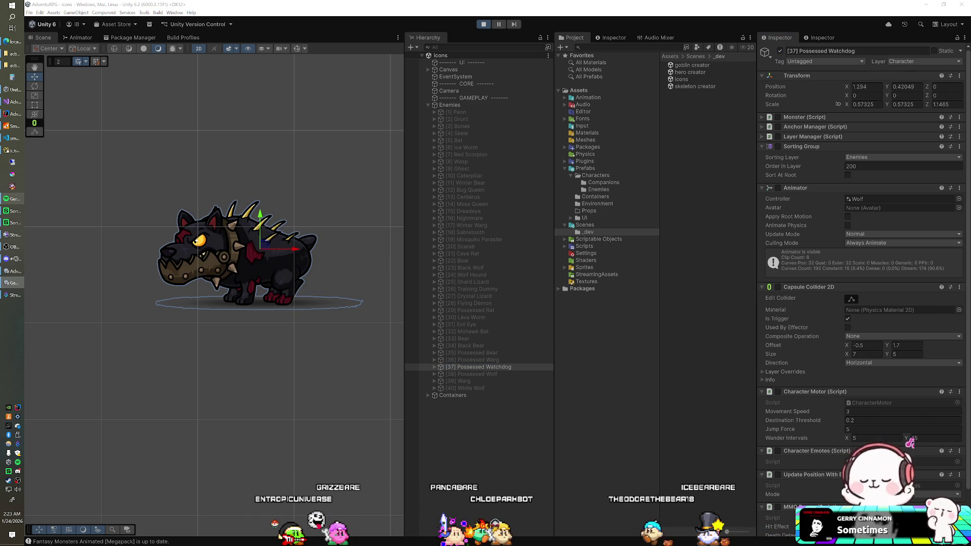
{"action": "left_click", "coordinate": [780, 53]}
{"action": "left_click", "coordinate": [496, 375]}
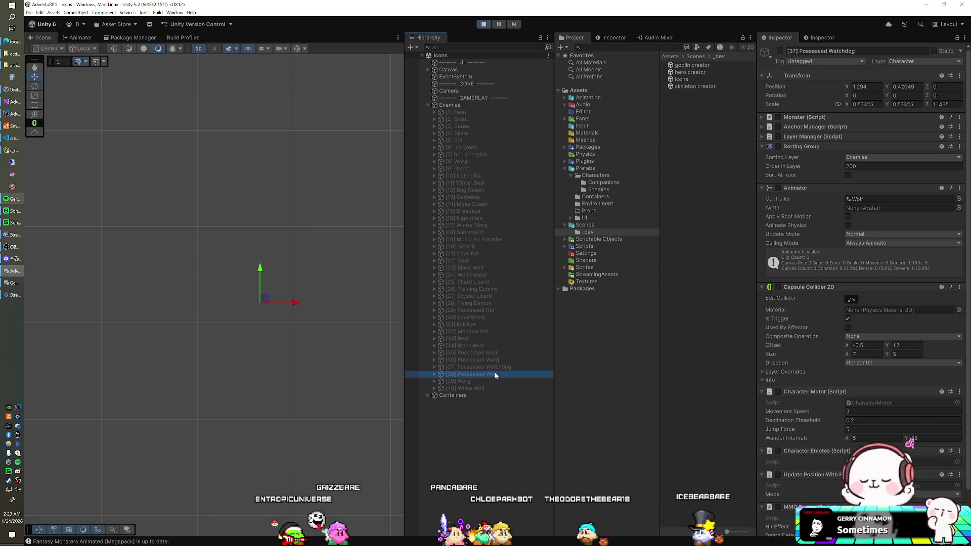
{"action": "left_click", "coordinate": [782, 52]}
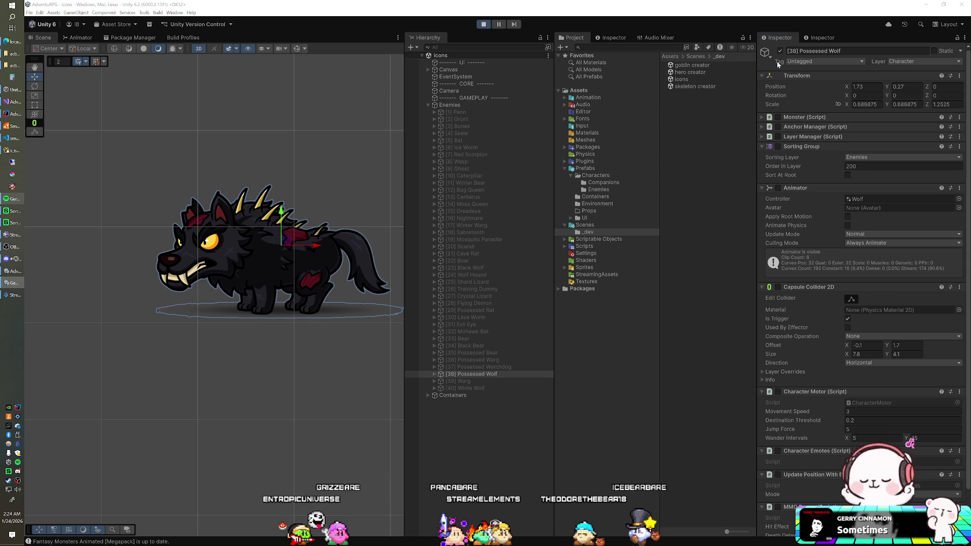
{"action": "key", "text": "alt+shift+a"}
Show and then hide Warg and White Wolf in turn.
{"action": "key", "text": "Down"}
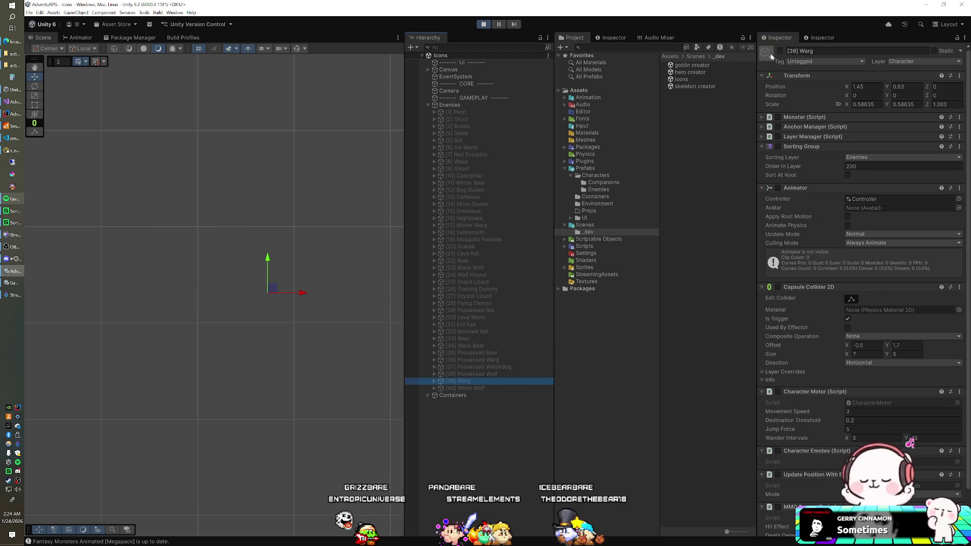
{"action": "left_click", "coordinate": [780, 50]}
{"action": "left_click", "coordinate": [780, 51]}
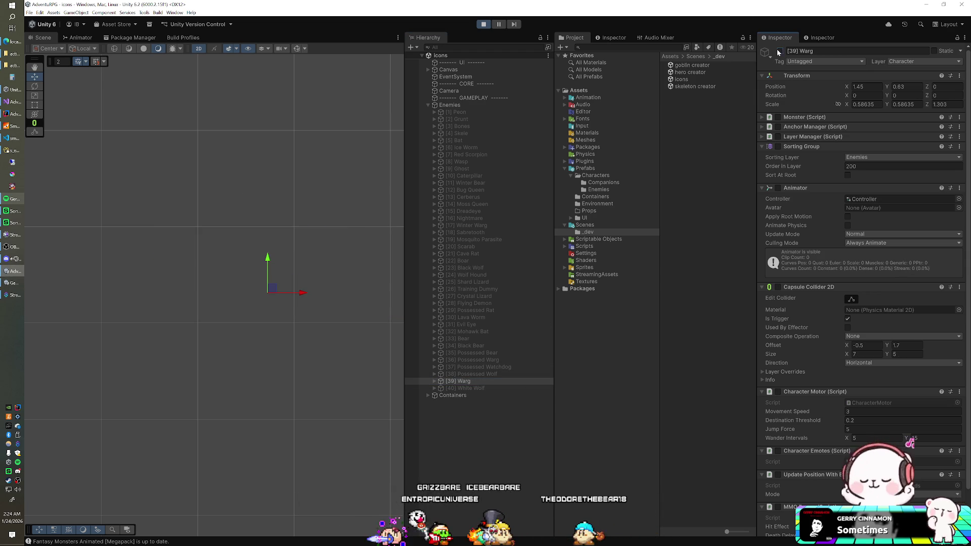
{"action": "left_click", "coordinate": [487, 390]}
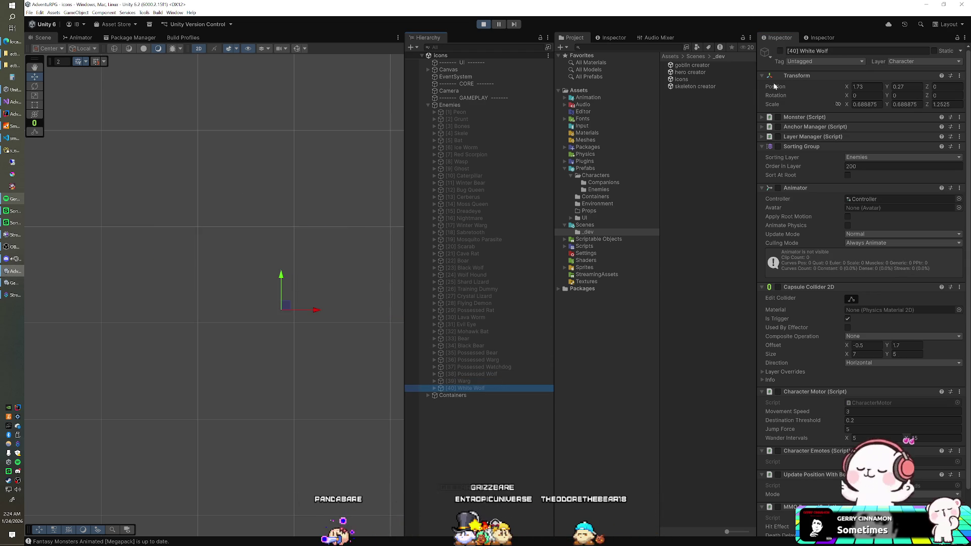
{"action": "left_click", "coordinate": [780, 51]}
{"action": "left_click", "coordinate": [781, 51]}
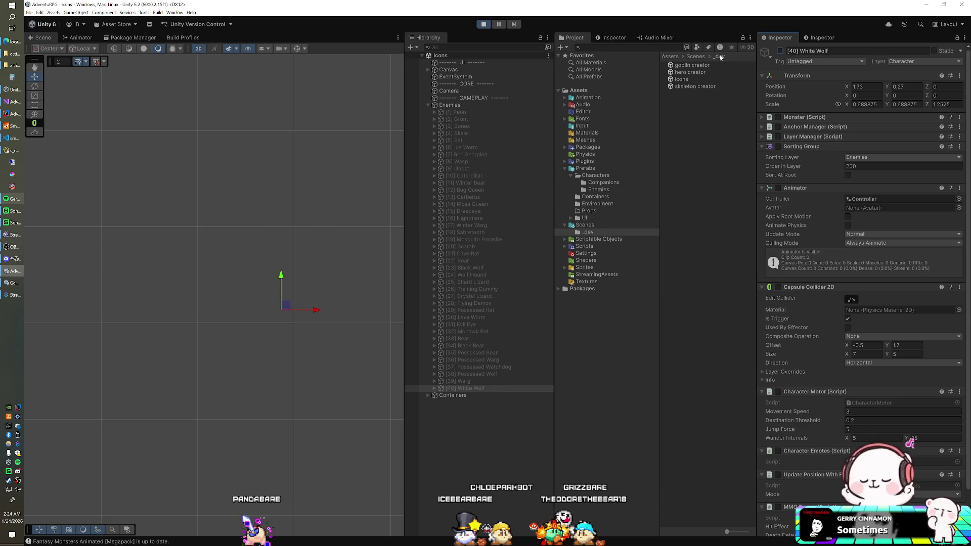
Stop Play mode and open the 4.game scene from the Scenes folder.
{"action": "left_click", "coordinate": [481, 25]}
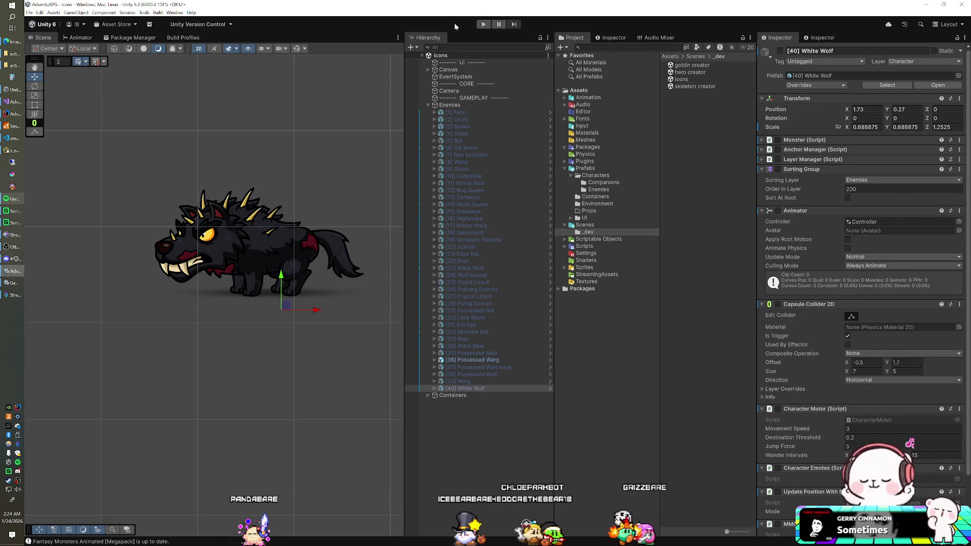
{"action": "left_click", "coordinate": [591, 226]}
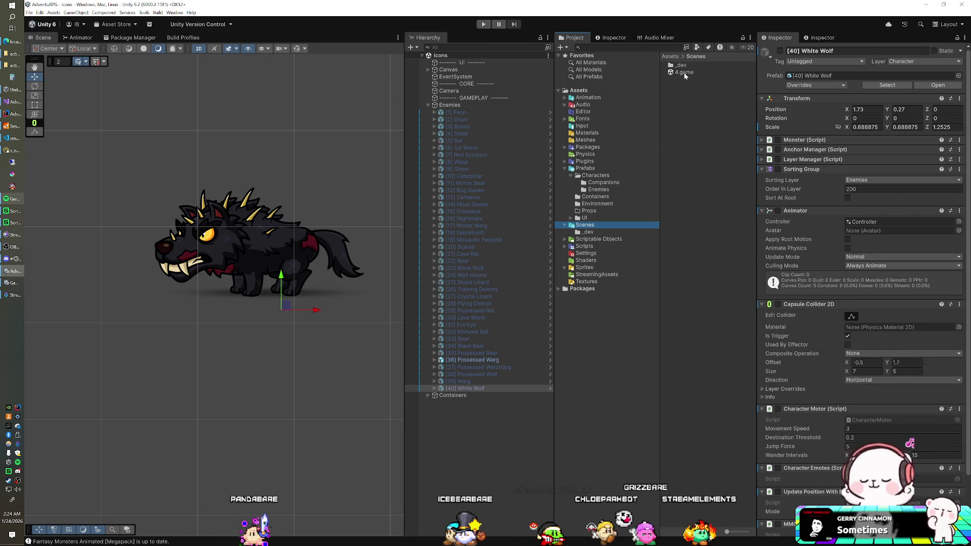
{"action": "double_click", "coordinate": [684, 73]}
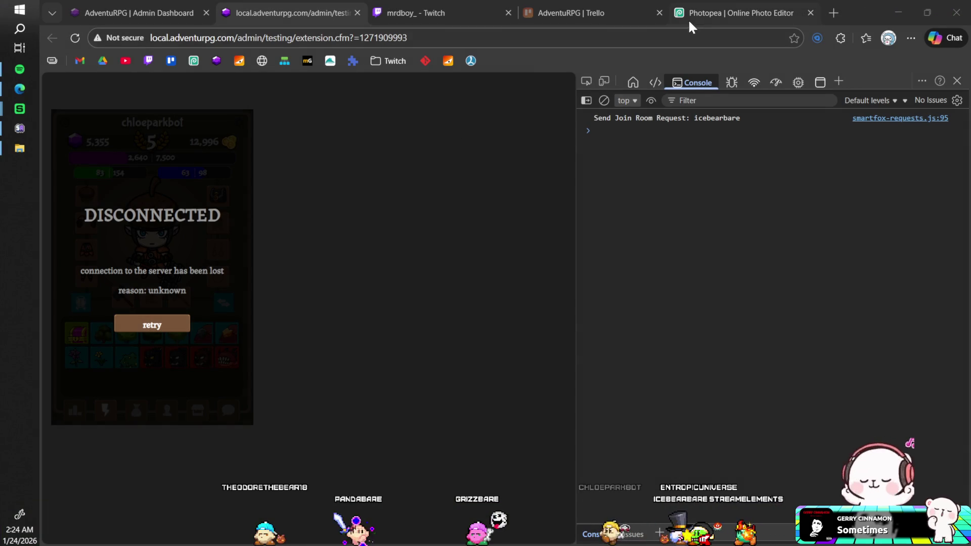
Start opening an image from the computer in Photopea, then cancel.
{"action": "left_click", "coordinate": [702, 13]}
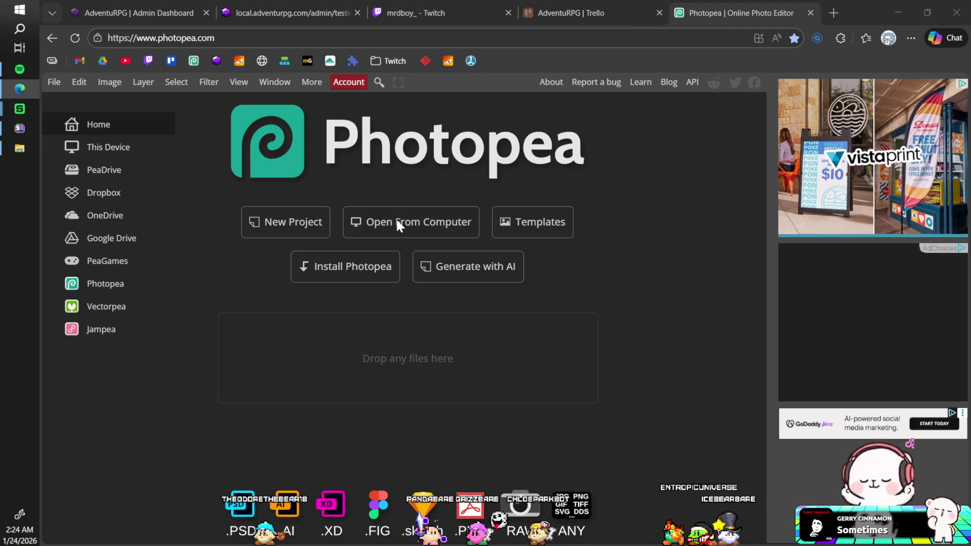
{"action": "left_click", "coordinate": [397, 221]}
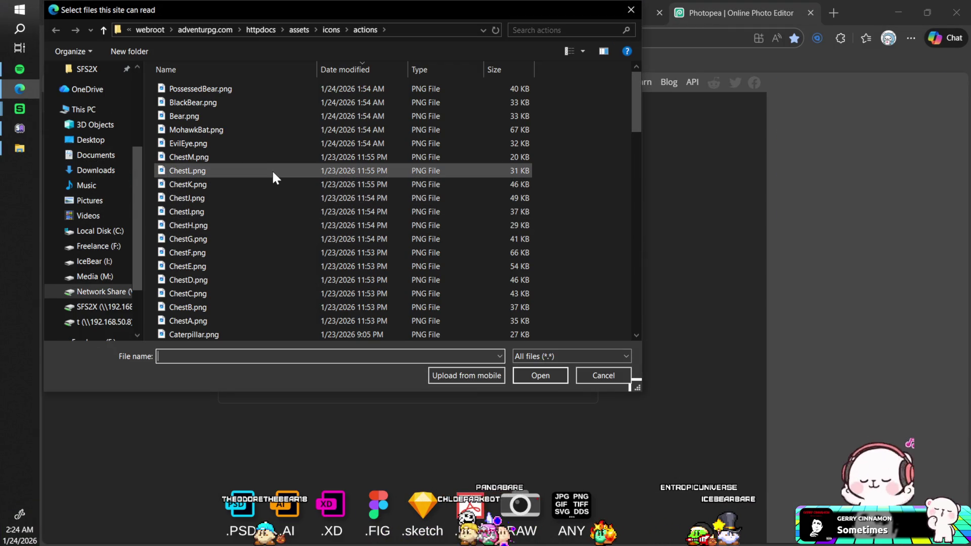
{"action": "left_click", "coordinate": [617, 376]}
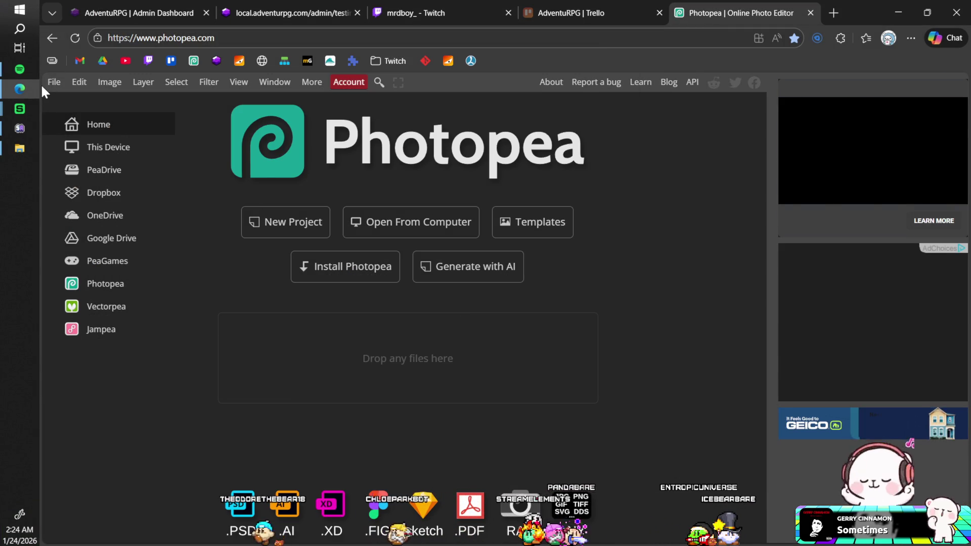
In File Explorer, locate PossessedWarg.png through WhiteWolf.png in the AdventuRPG actions icons folder, then return to Photopea.
{"action": "left_click", "coordinate": [26, 142]}
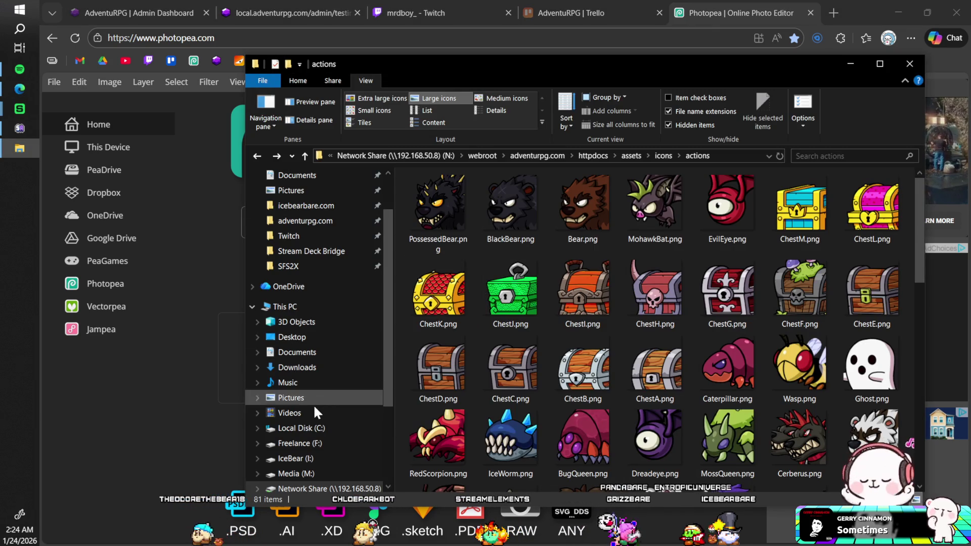
{"action": "left_click", "coordinate": [296, 458]}
{"action": "key", "text": "Return"}
{"action": "key", "text": "Return"}
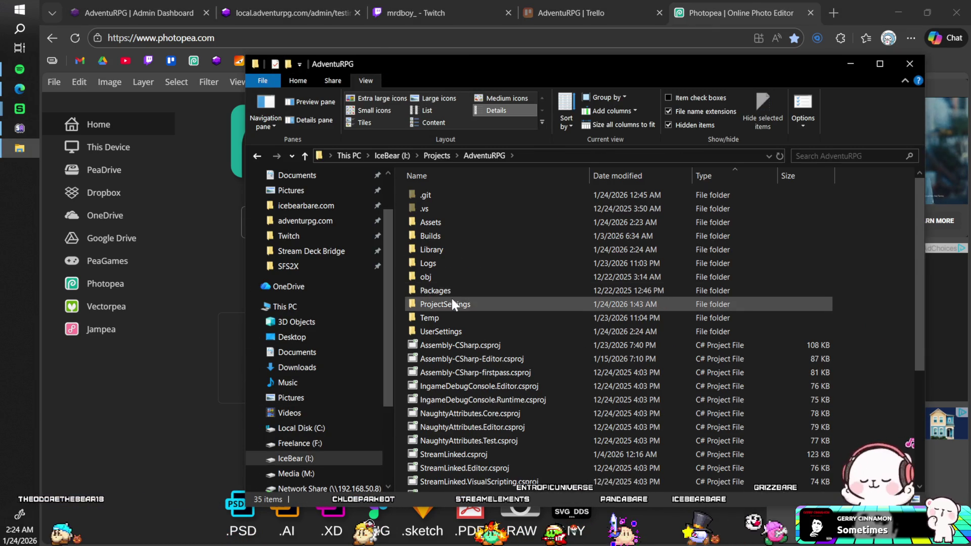
{"action": "scroll", "coordinate": [448, 298], "scroll_direction": "down", "scroll_amount": 4}
{"action": "left_click", "coordinate": [448, 389]}
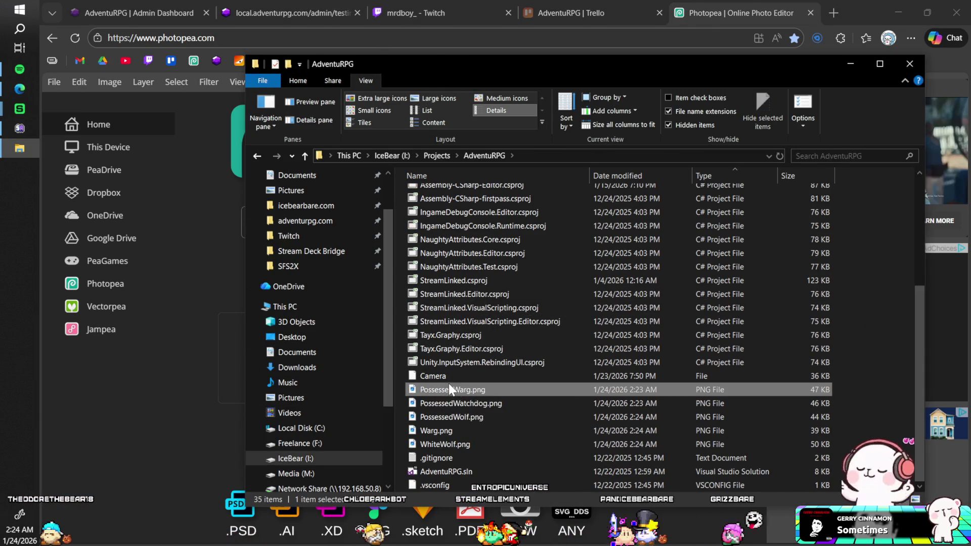
{"action": "left_click", "coordinate": [435, 444], "text": "shift"}
{"action": "key", "text": "alt+Up"}
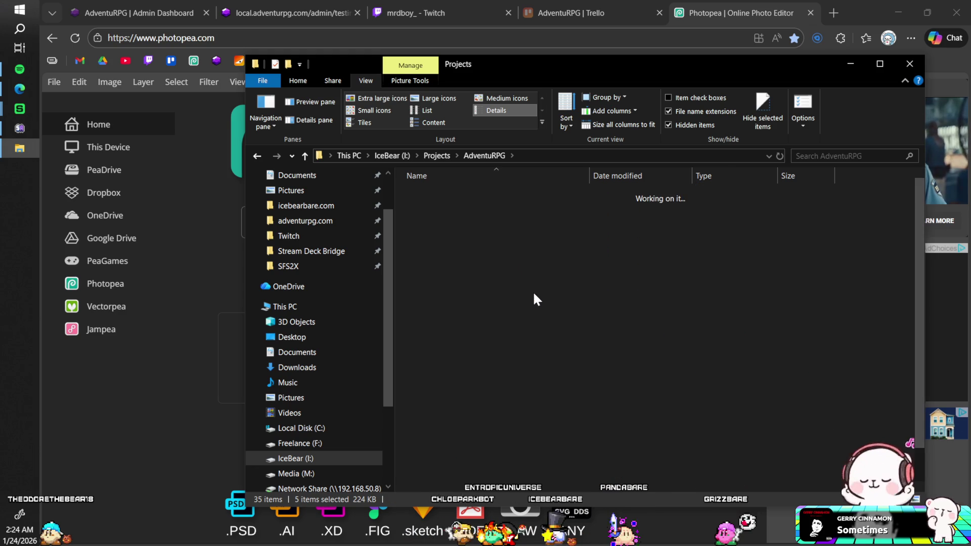
{"action": "key", "text": "alt+Left"}
{"action": "key", "text": "alt+Left"}
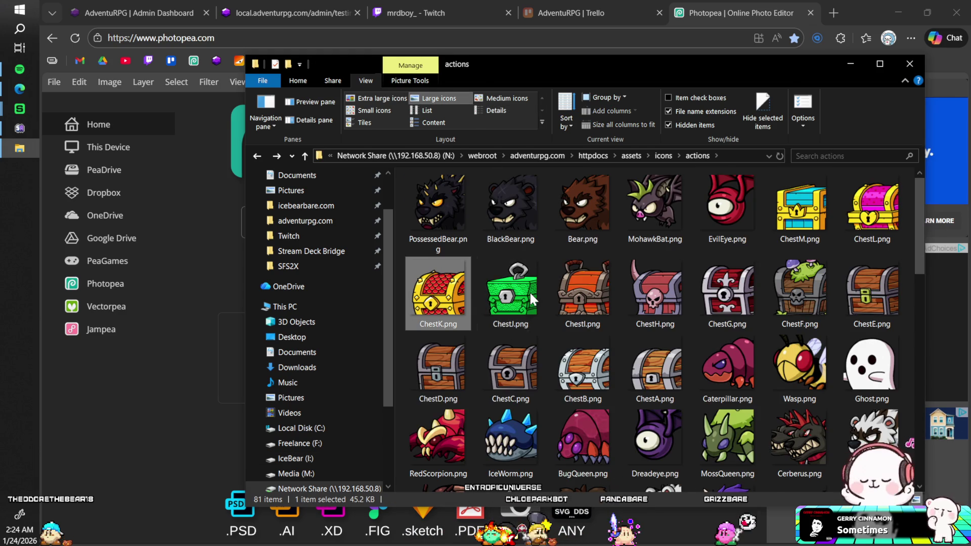
{"action": "left_click", "coordinate": [158, 358]}
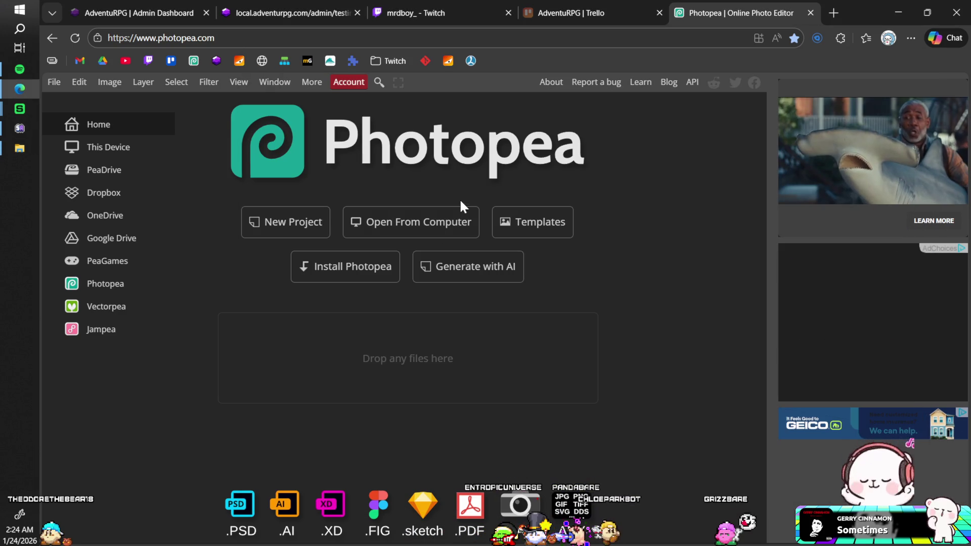
Open the five new wolf PNGs from the actions folder in Photopea.
{"action": "left_click", "coordinate": [440, 218]}
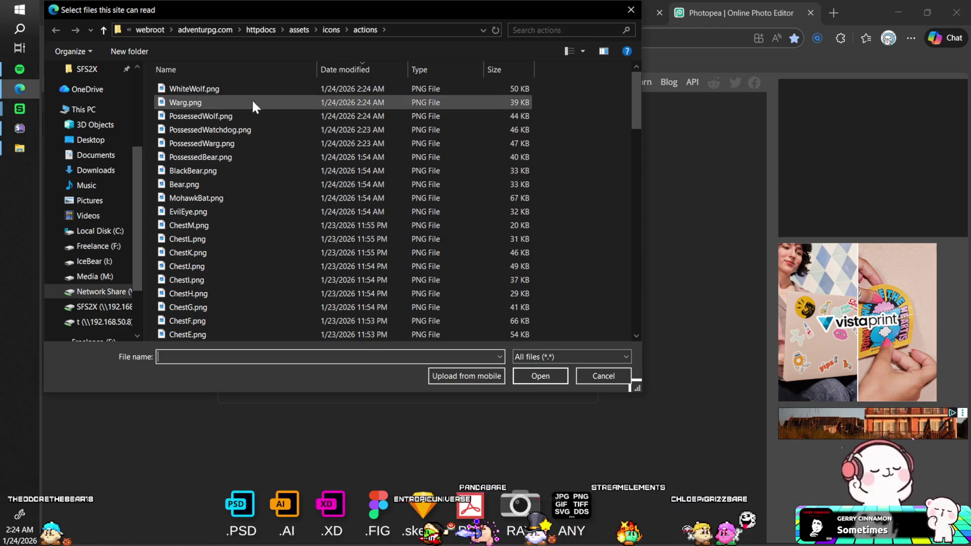
{"action": "left_click", "coordinate": [248, 89]}
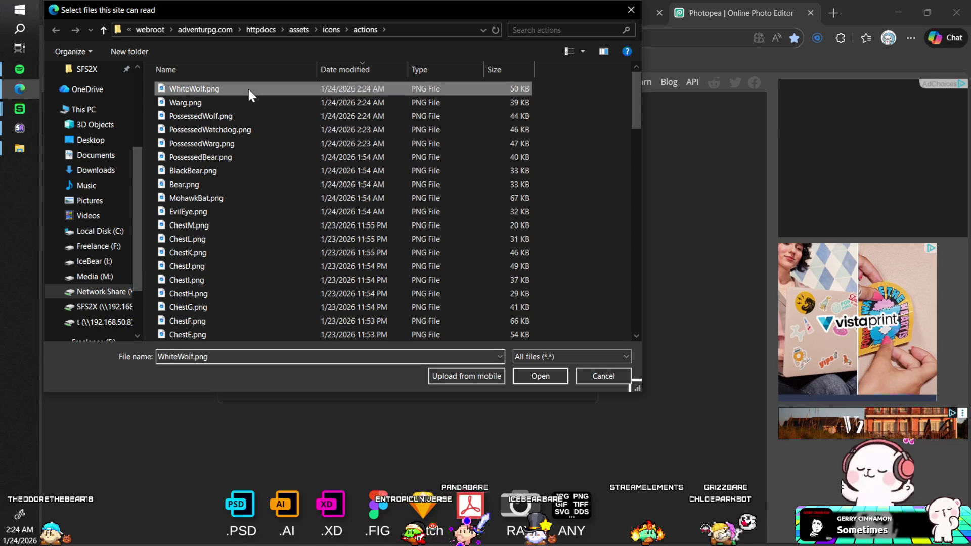
{"action": "left_click", "coordinate": [245, 145], "text": "shift"}
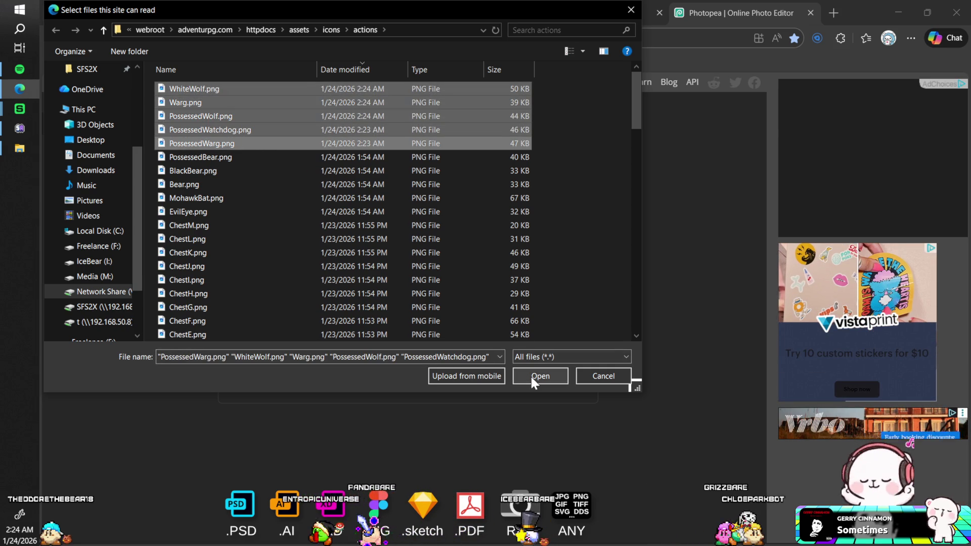
{"action": "left_click", "coordinate": [530, 375]}
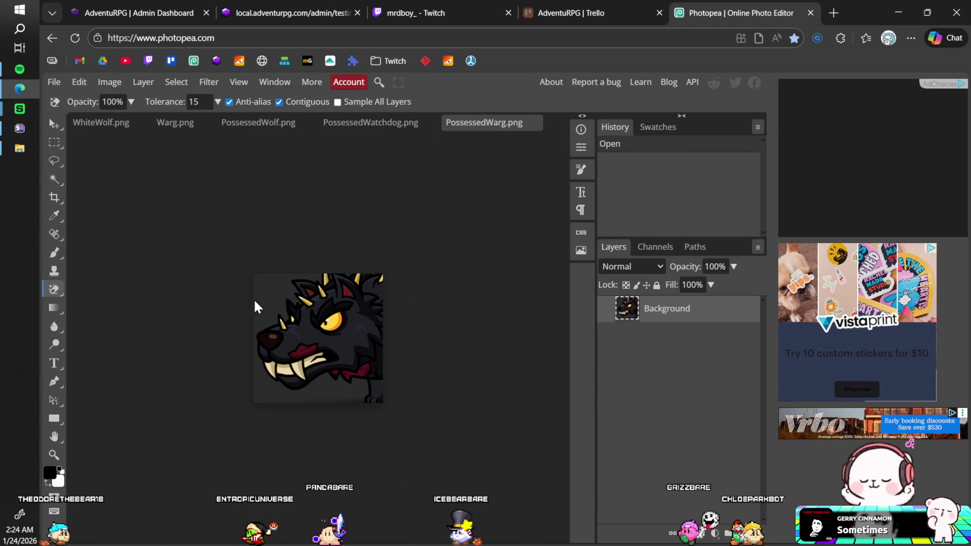
Erase PossessedWarg.png's dark background, save and close it.
{"action": "left_click", "coordinate": [286, 295]}
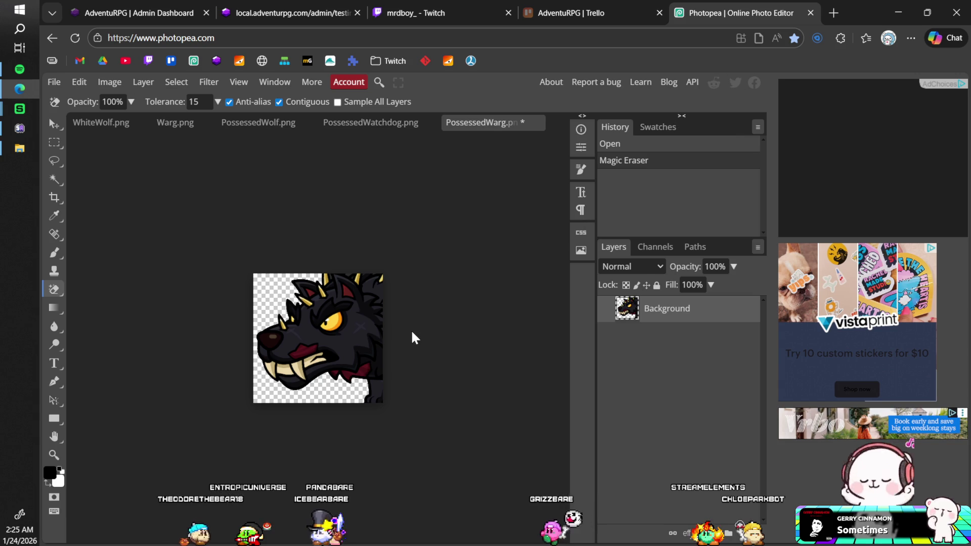
{"action": "key", "text": "ctrl+s"}
{"action": "left_click", "coordinate": [571, 118]}
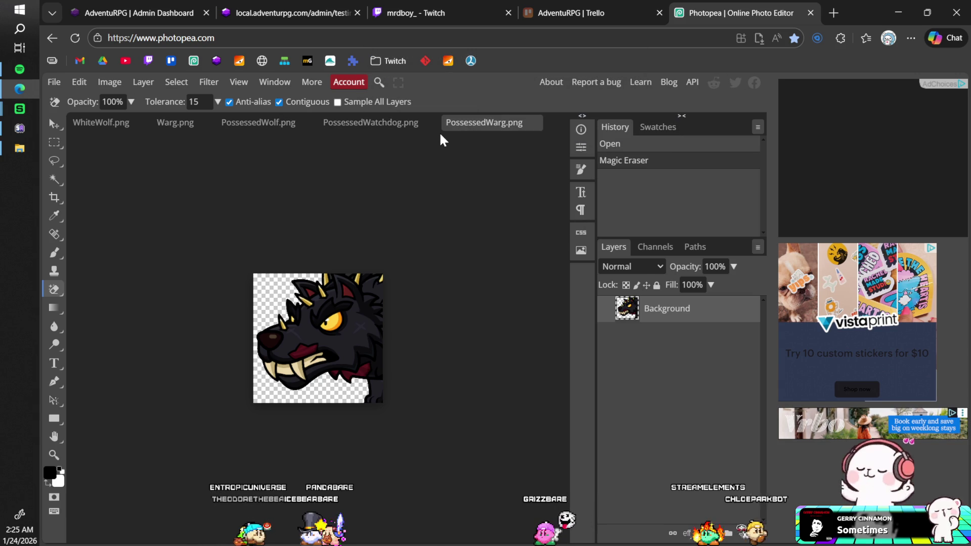
{"action": "left_click", "coordinate": [534, 127]}
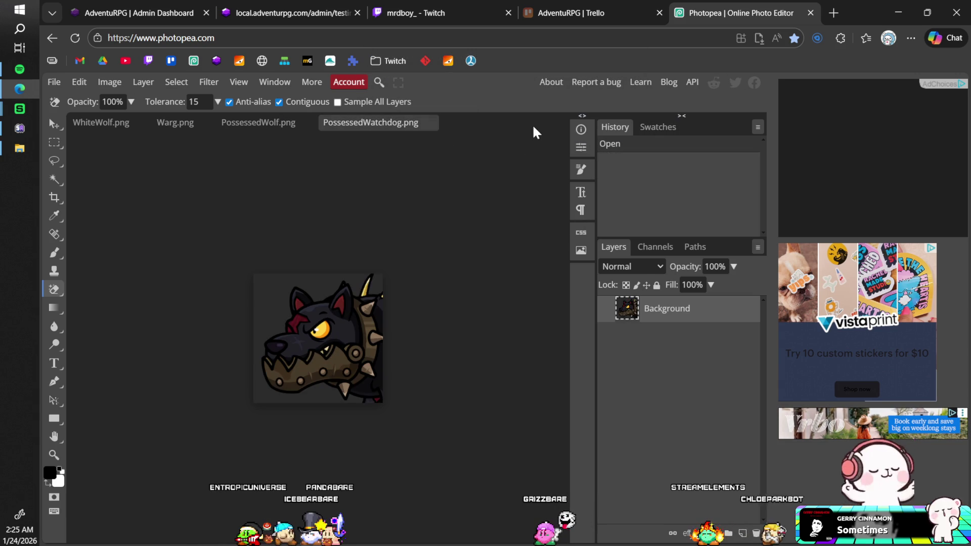
Erase PossessedWatchdog.png's dark background and top-right patch, save and close it.
{"action": "left_click", "coordinate": [274, 292]}
{"action": "left_click", "coordinate": [382, 288]}
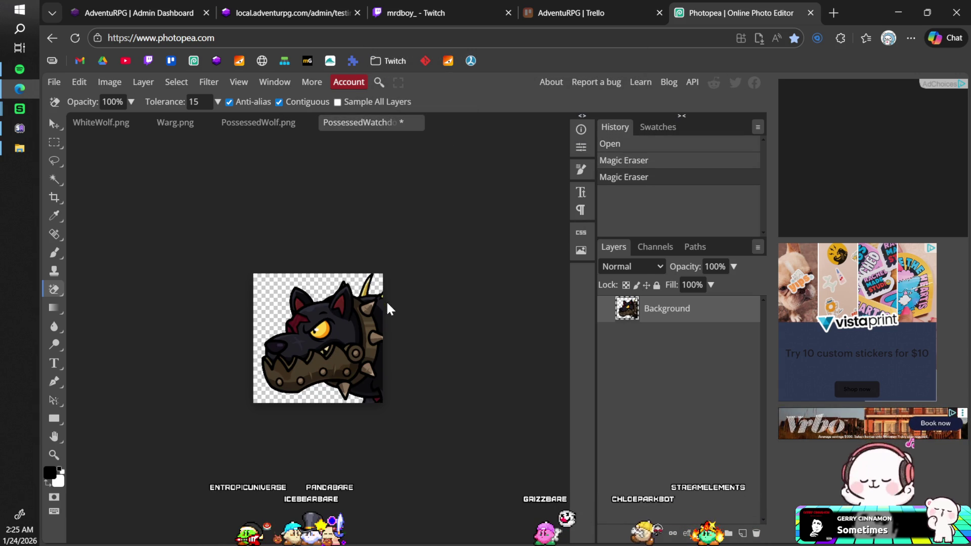
{"action": "key", "text": "ctrl+s"}
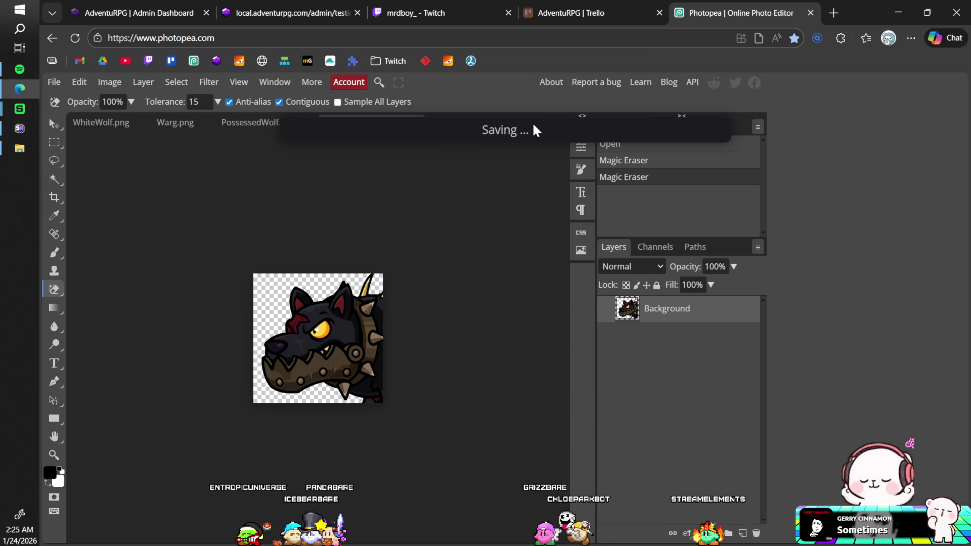
{"action": "left_click", "coordinate": [566, 119]}
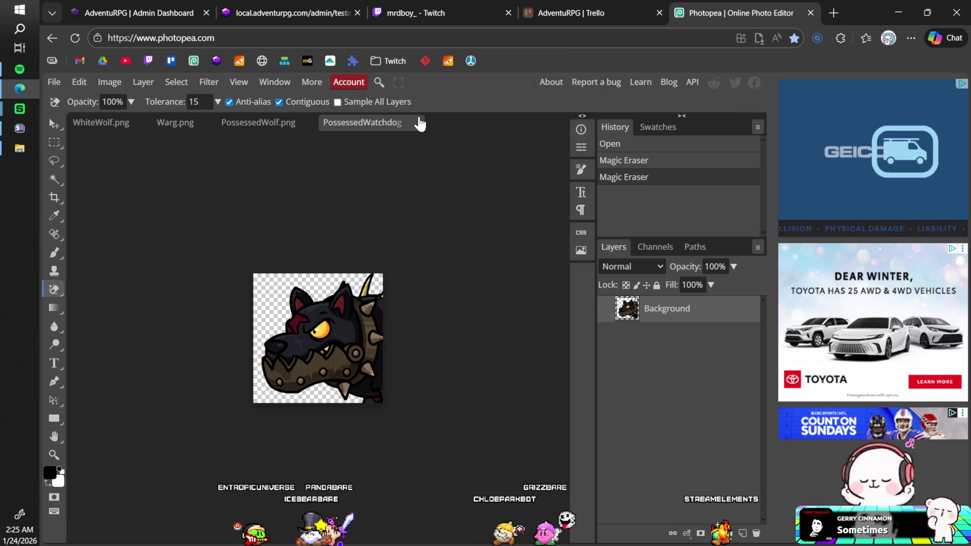
{"action": "left_click", "coordinate": [418, 123]}
Erase PossessedWolf.png's dark top background and corners, save and close it.
{"action": "left_click", "coordinate": [329, 277]}
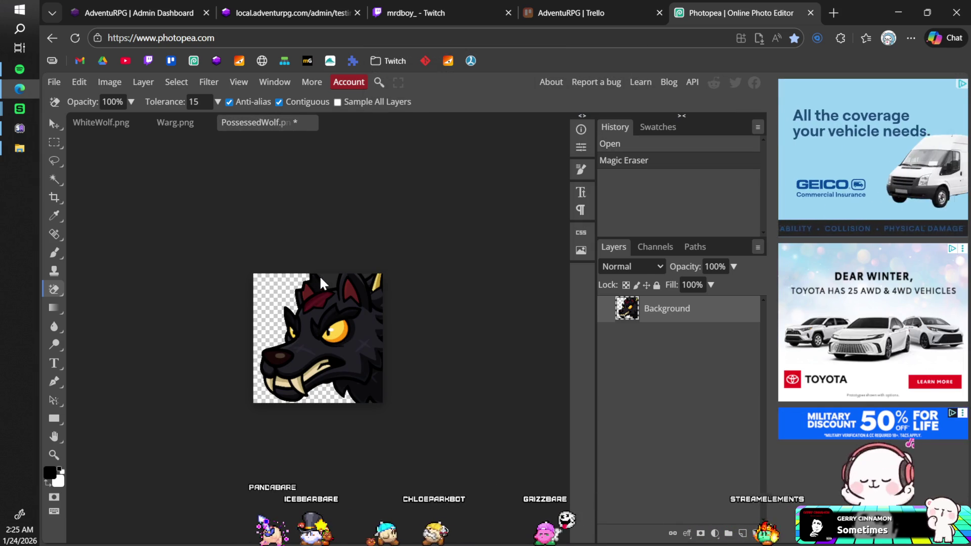
{"action": "left_click", "coordinate": [379, 277]}
{"action": "left_click", "coordinate": [381, 283]}
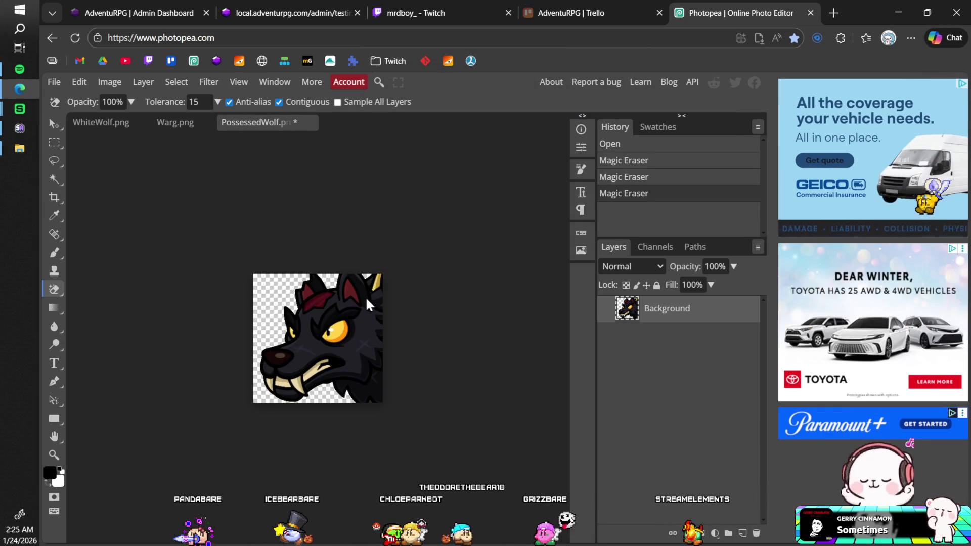
{"action": "key", "text": "ctrl+s"}
{"action": "left_click", "coordinate": [578, 118]}
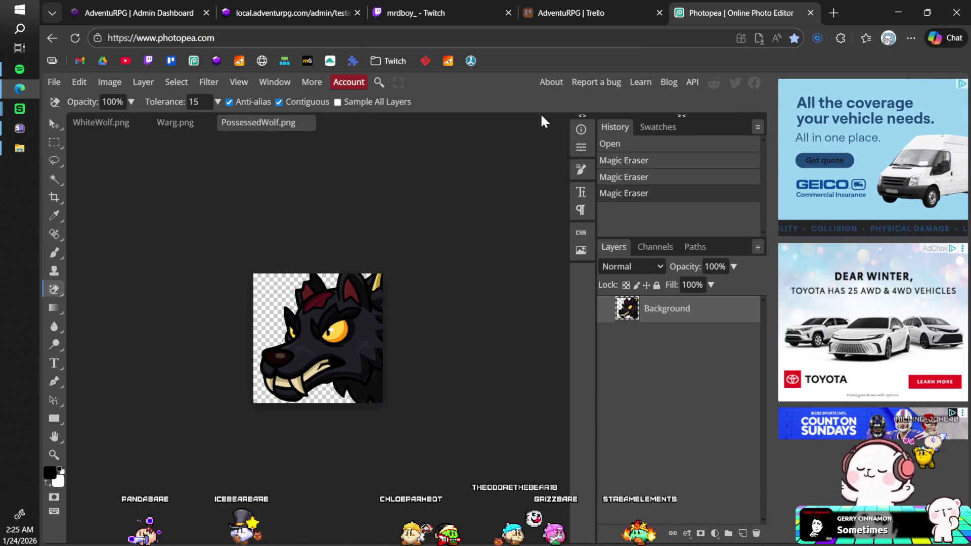
{"action": "left_click", "coordinate": [310, 124]}
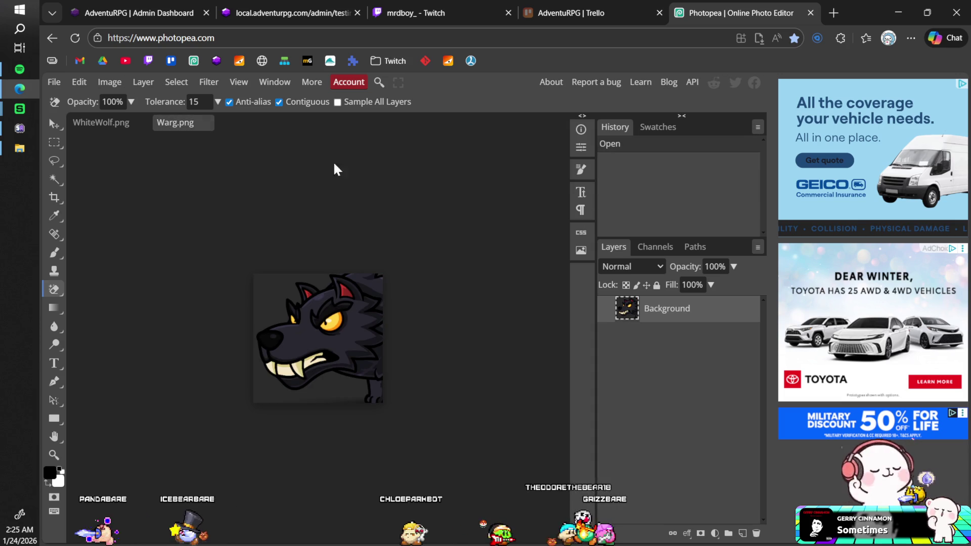
Erase Warg.png's dark background, save and close it.
{"action": "left_click", "coordinate": [321, 282]}
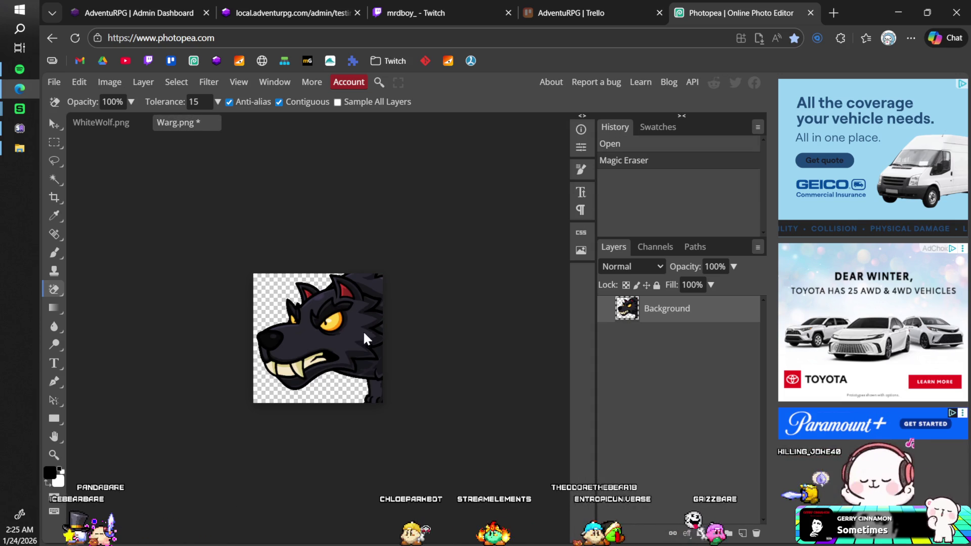
{"action": "key", "text": "ctrl+s"}
{"action": "left_click", "coordinate": [560, 116]}
{"action": "left_click", "coordinate": [213, 123]}
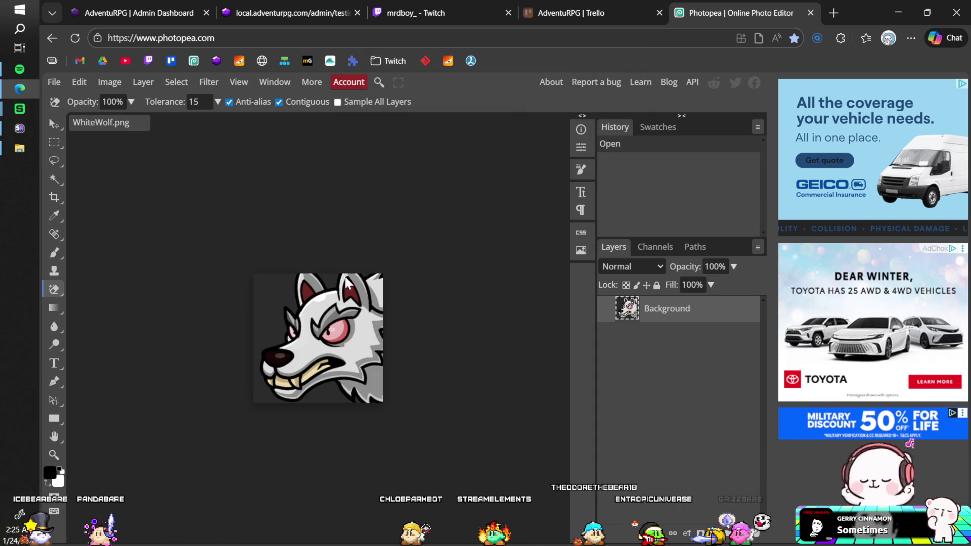
Erase WhiteWolf.png's dark background between the ears, left side and bottom-right, then save and close.
{"action": "left_click", "coordinate": [331, 280]}
{"action": "left_click", "coordinate": [283, 294]}
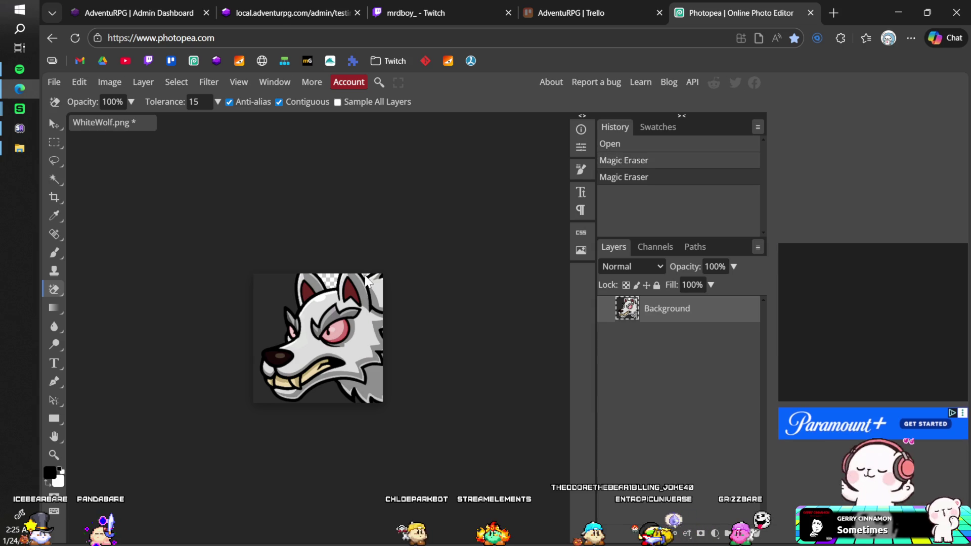
{"action": "left_click", "coordinate": [282, 294]}
{"action": "left_click", "coordinate": [359, 403]}
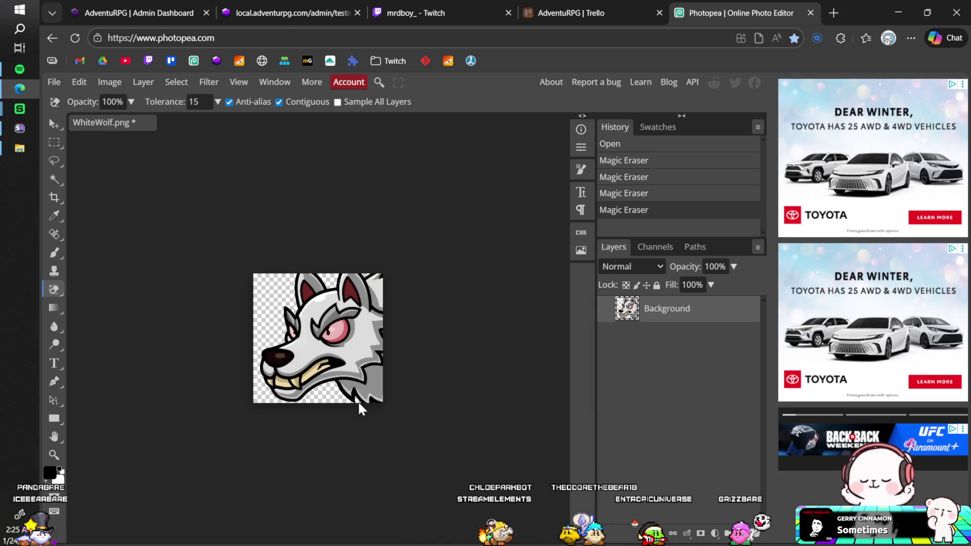
{"action": "key", "text": "ctrl+s"}
{"action": "left_click", "coordinate": [551, 117]}
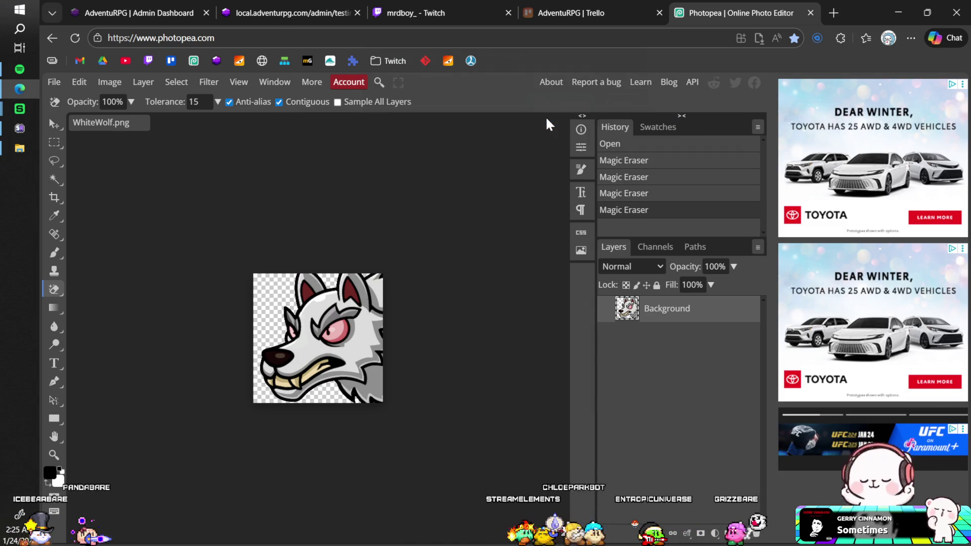
{"action": "left_click", "coordinate": [147, 122]}
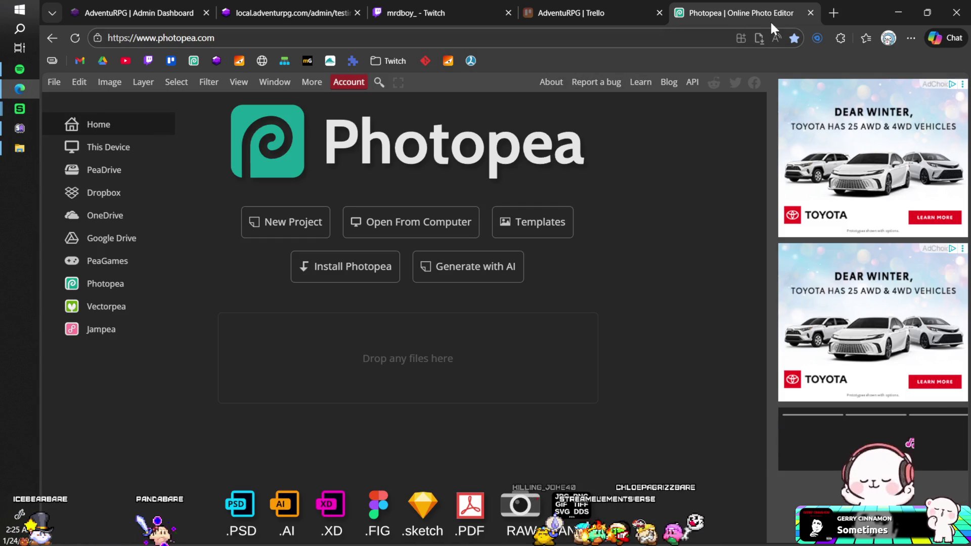
Close the Photopea tab, test in the game client, then return to Unity.
{"action": "left_click", "coordinate": [811, 13]}
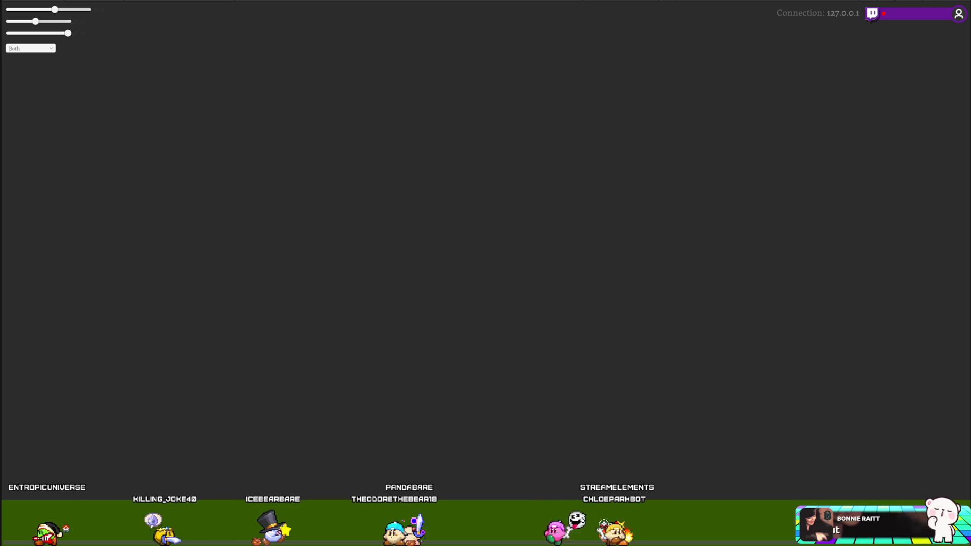
{"action": "key", "text": "alt+Tab"}
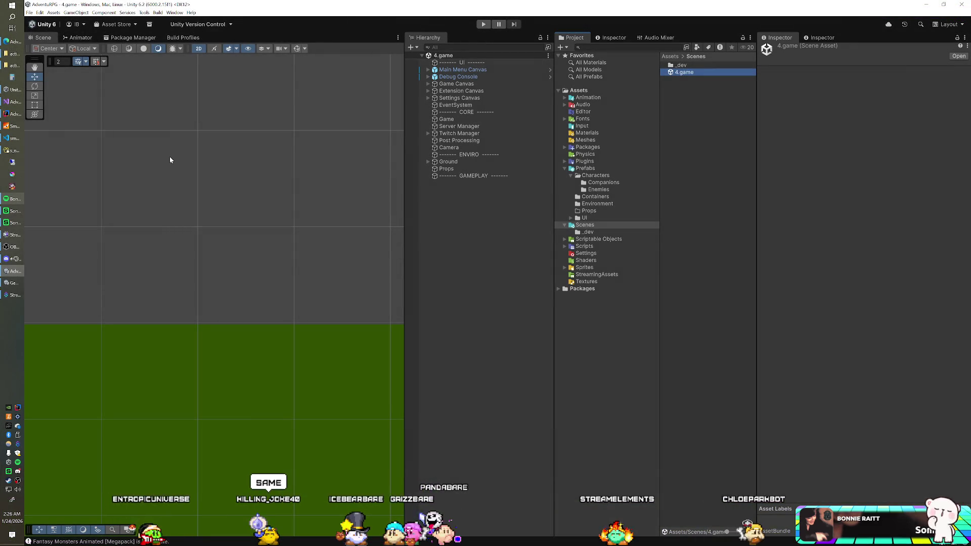
Bring Navicat's s_enemy_subtypes table in front of the Unity editor.
{"action": "key", "text": "alt+Tab"}
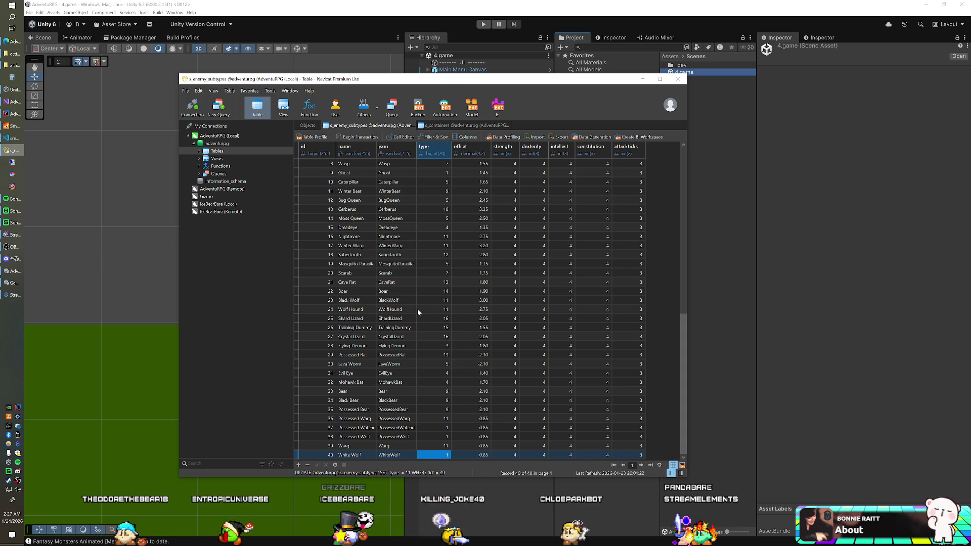
Set the type of White Wolf and Possessed Watchdog to 11.
{"action": "left_click", "coordinate": [437, 456]}
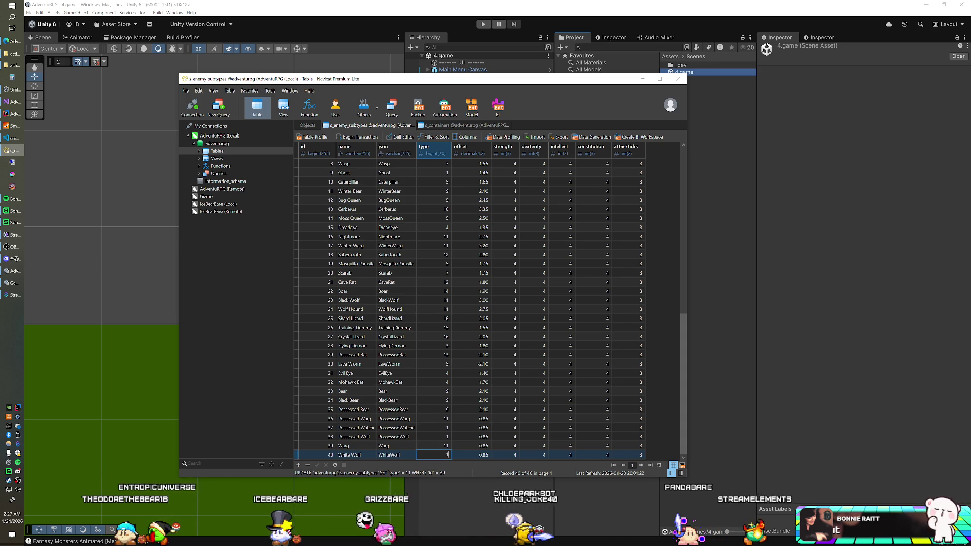
{"action": "type", "text": "1"}
{"action": "key", "text": "Up"}
{"action": "key", "text": "Up"}
{"action": "key", "text": "Up"}
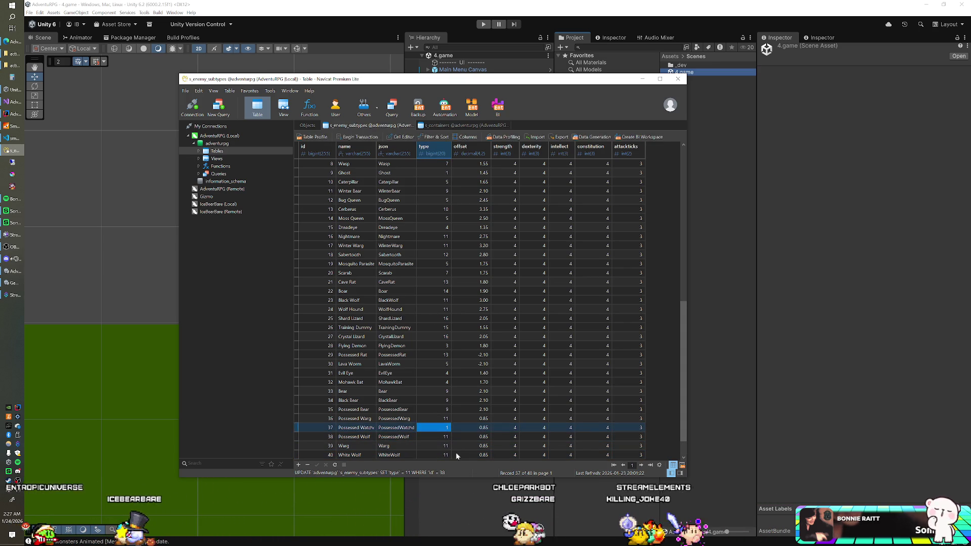
{"action": "key", "text": "Return"}
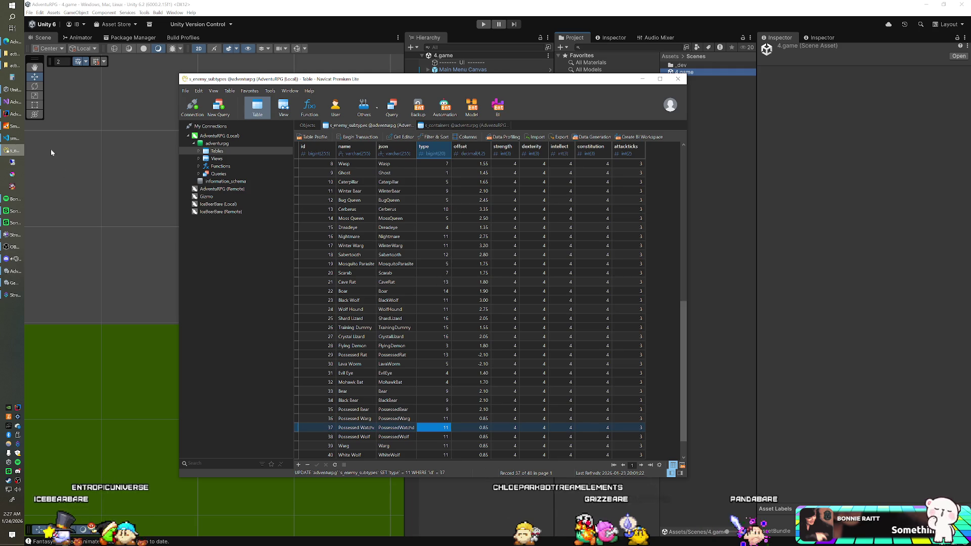
Shut down the SmartFoxServer console and launch it again.
{"action": "left_click", "coordinate": [15, 126]}
{"action": "left_click", "coordinate": [389, 39]}
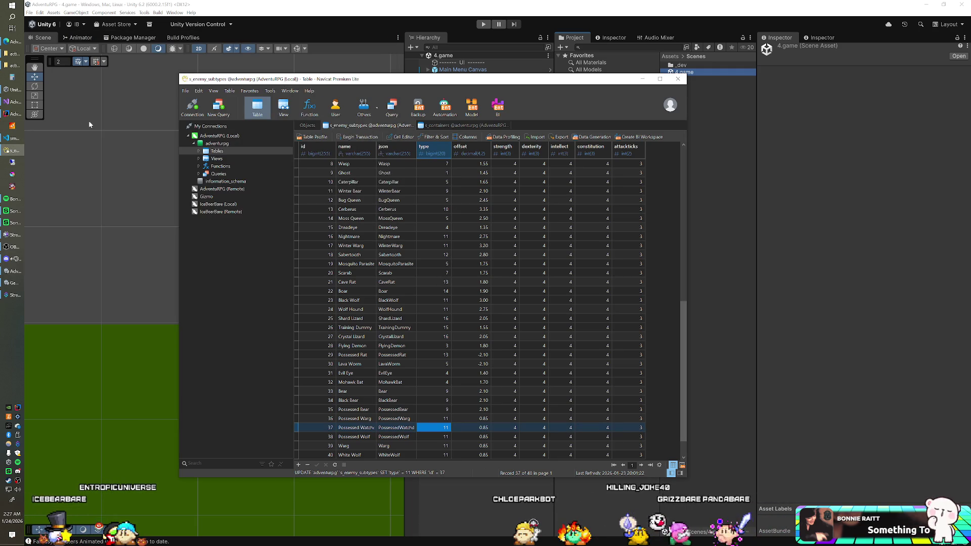
{"action": "left_click", "coordinate": [21, 127]}
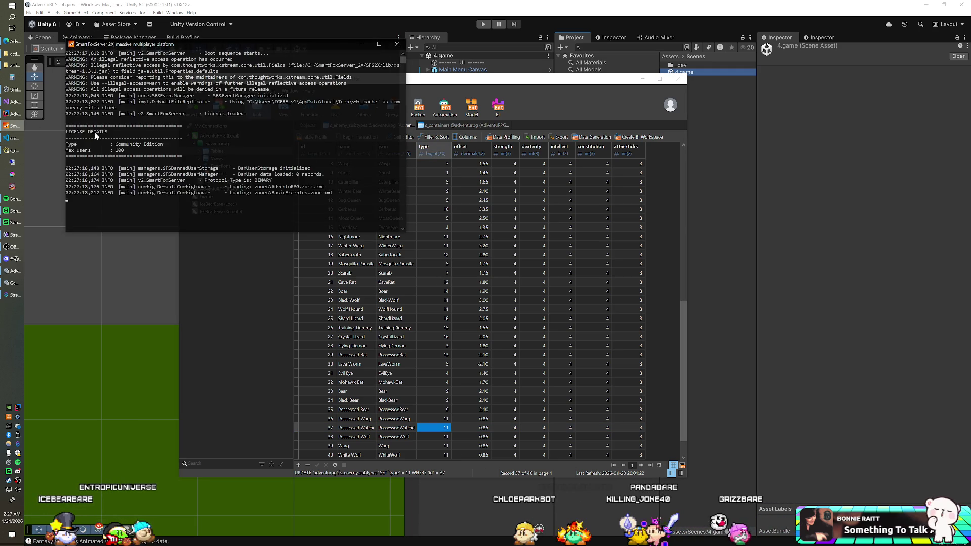
Switch from Navicat to the Unity editor and start the game in Play mode.
{"action": "left_click", "coordinate": [459, 84]}
{"action": "left_click", "coordinate": [460, 22]}
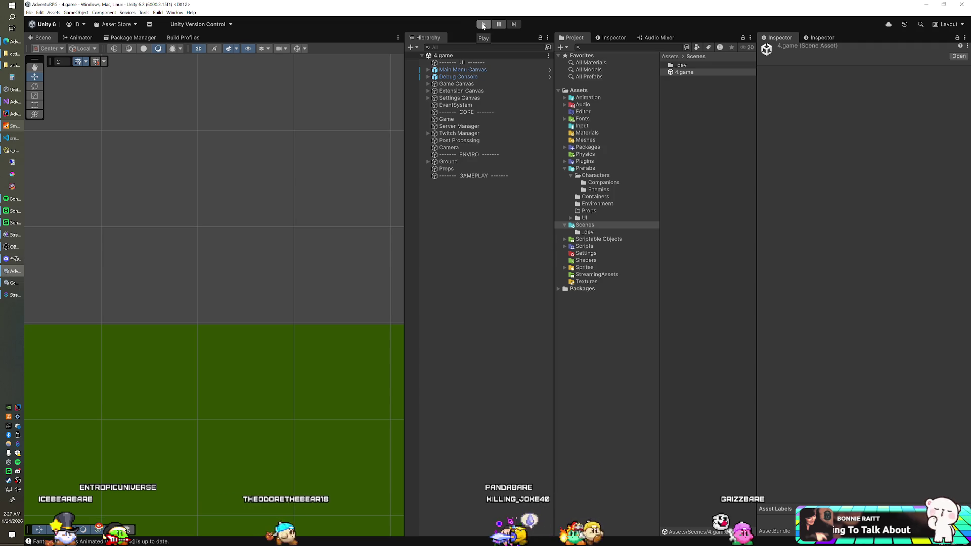
{"action": "left_click", "coordinate": [482, 24]}
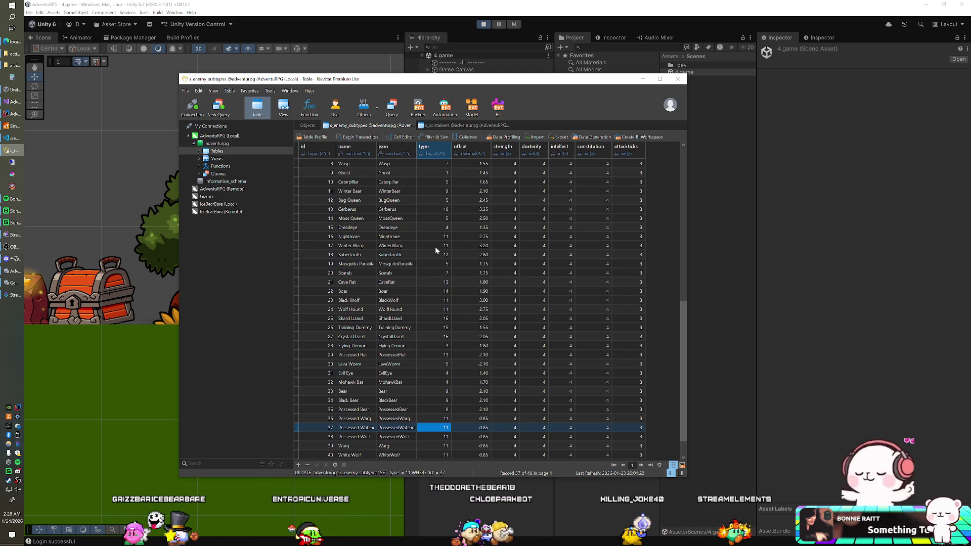
Copy Winter Warg's 3.20 offset down to the five new wolf rows, then stop Unity's game.
{"action": "left_click", "coordinate": [442, 246]}
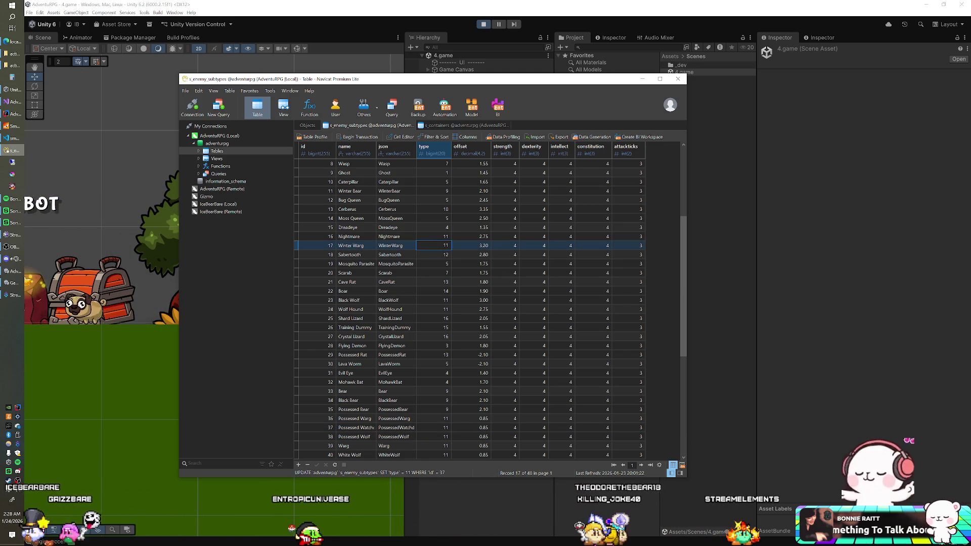
{"action": "key", "text": "Tab"}
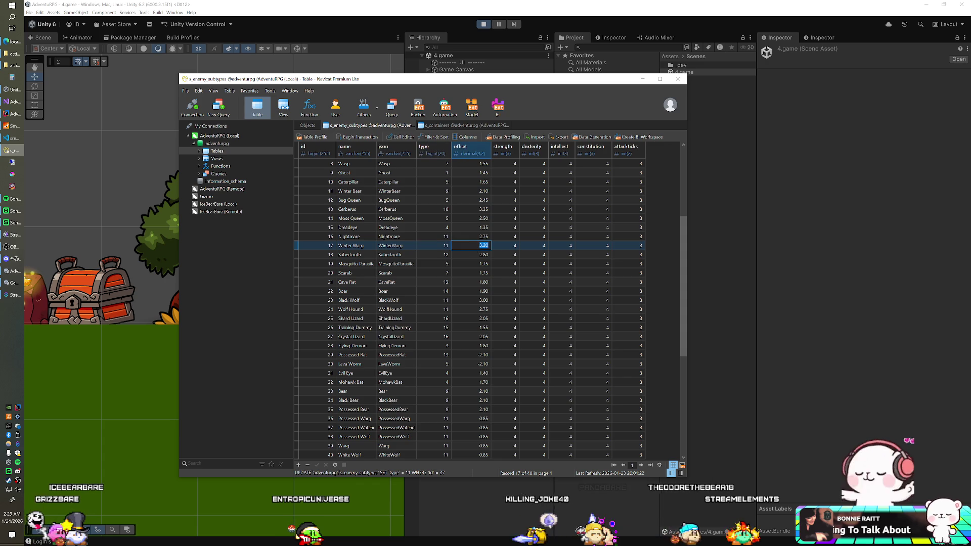
{"action": "key", "text": "Down"}
{"action": "key", "text": "Down"}
{"action": "key", "text": "Down"}
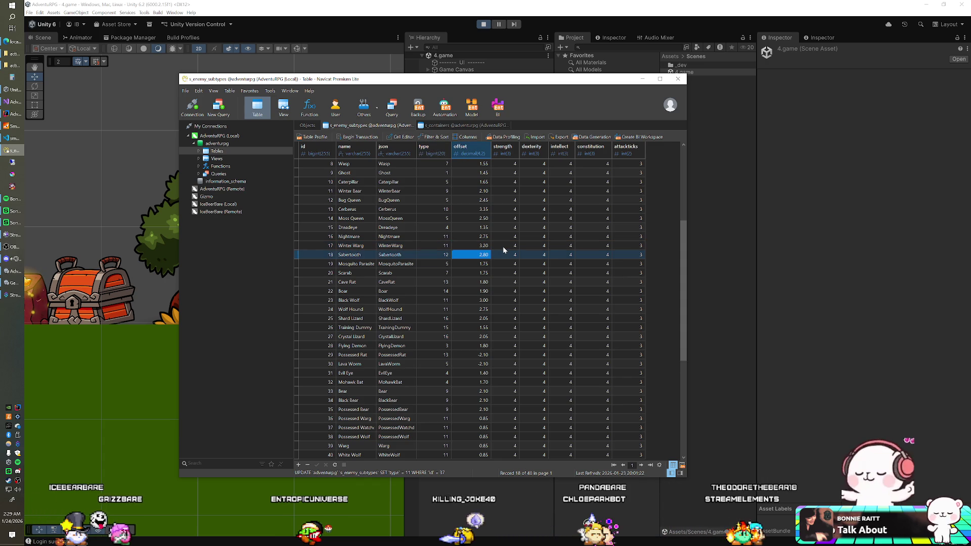
{"action": "key", "text": "Down"}
{"action": "key", "text": "Down"}
{"action": "type", "text": "3.20"}
{"action": "key", "text": "Down"}
{"action": "type", "text": "3.20"}
{"action": "key", "text": "Down"}
{"action": "key", "text": "ctrl+v"}
{"action": "key", "text": "Down"}
{"action": "key", "text": "Down"}
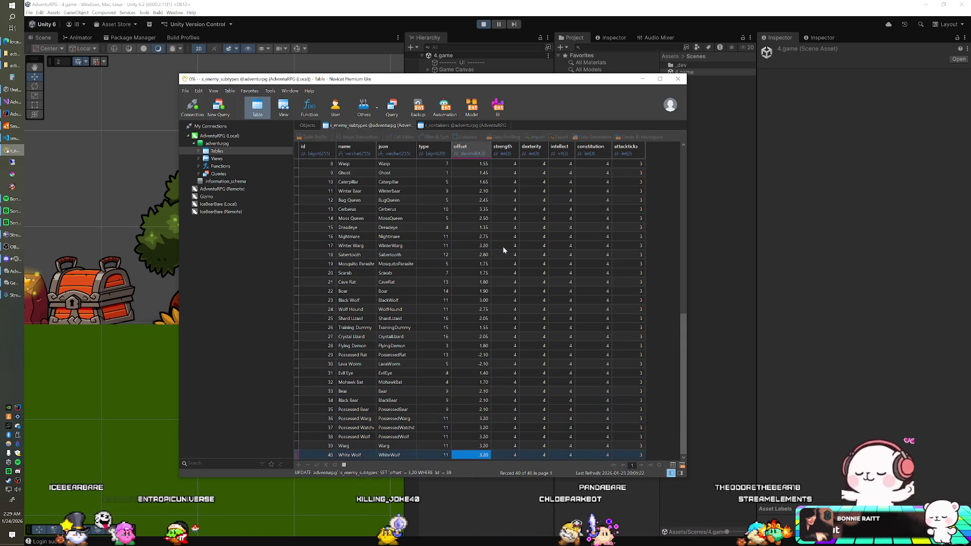
{"action": "left_click", "coordinate": [483, 26]}
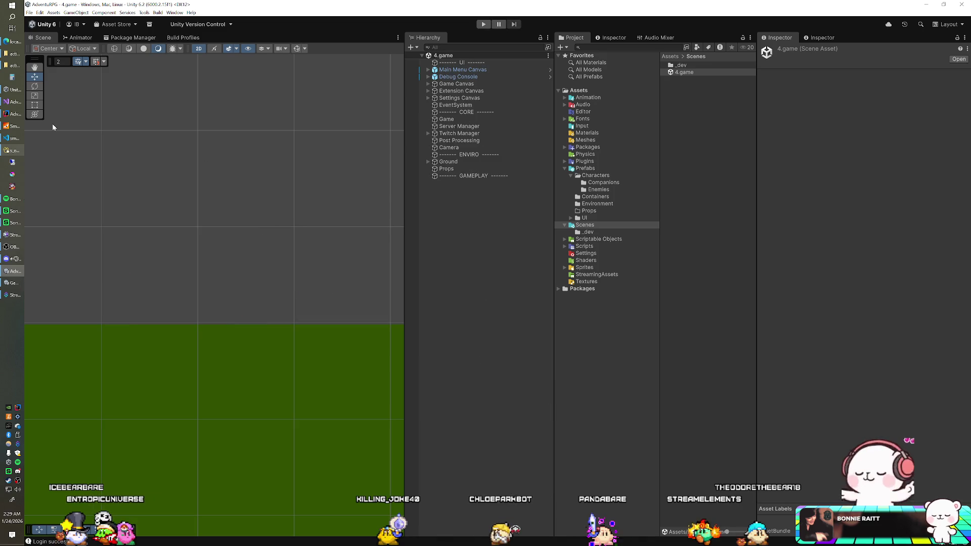
Close the SmartFoxServer console and relaunch the server.
{"action": "left_click", "coordinate": [15, 127]}
{"action": "left_click", "coordinate": [397, 44]}
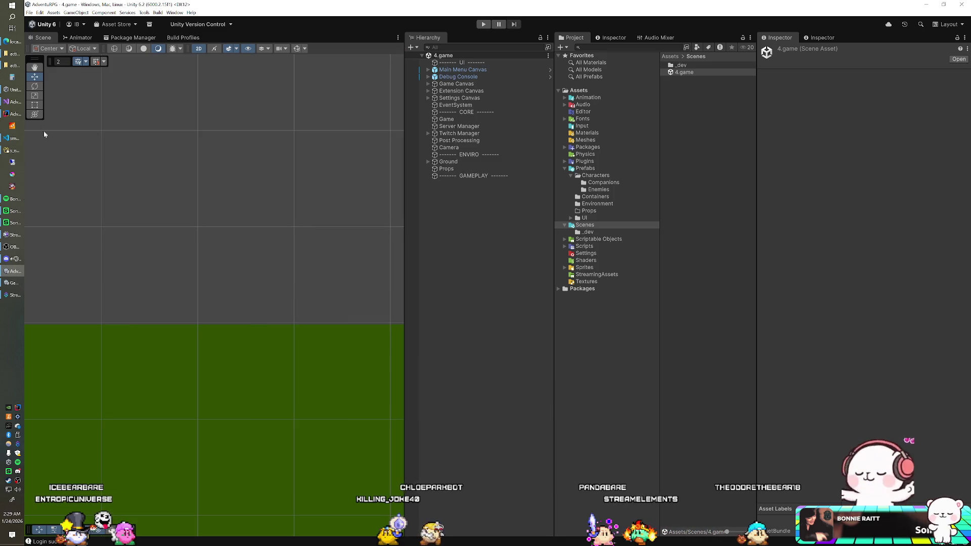
{"action": "left_click", "coordinate": [15, 127]}
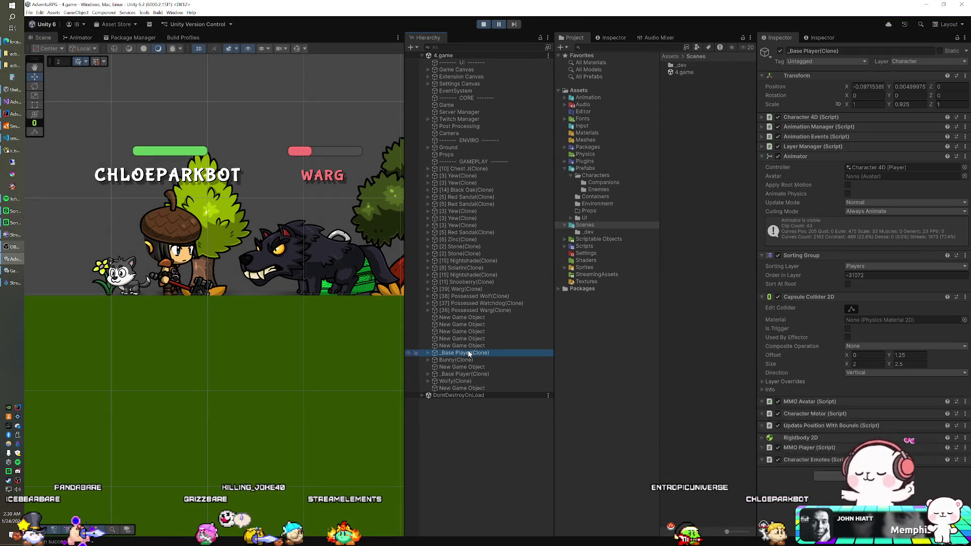
Move the Warg to the scene's top level, keeping the player character separate from it.
{"action": "left_click", "coordinate": [464, 376]}
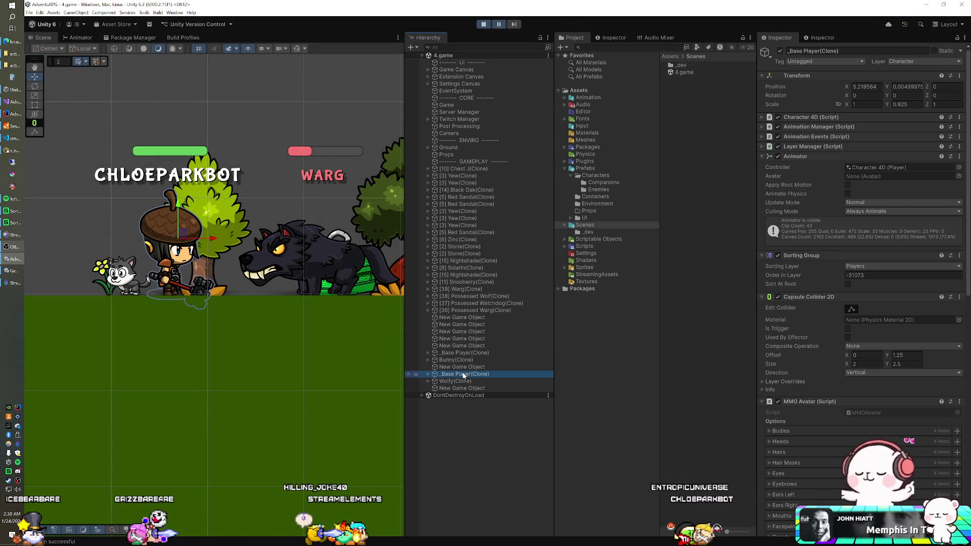
{"action": "left_click", "coordinate": [311, 254]}
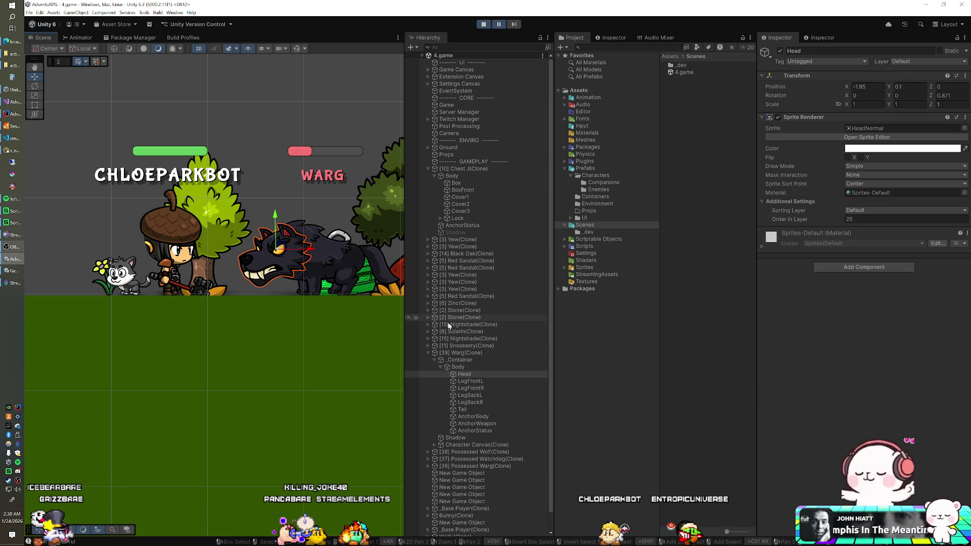
{"action": "left_click", "coordinate": [428, 354]}
{"action": "left_click_drag", "start_coordinate": [454, 354], "coordinate": [474, 59]}
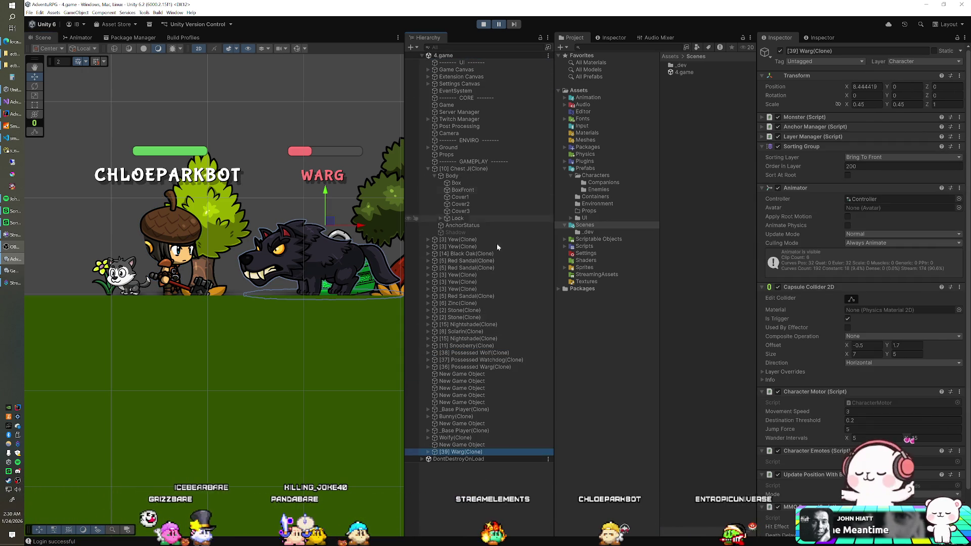
{"action": "left_click", "coordinate": [459, 431]}
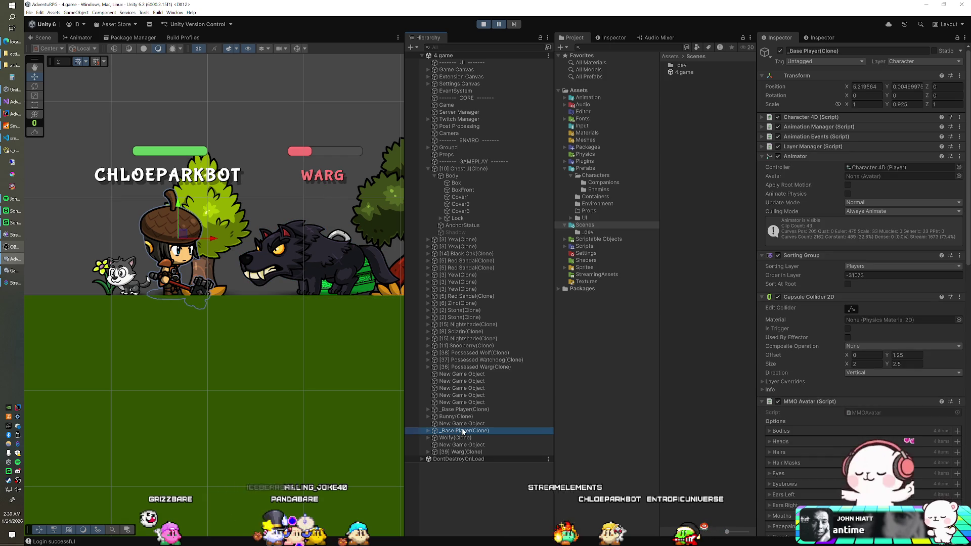
{"action": "left_click_drag", "start_coordinate": [462, 453], "coordinate": [461, 452]}
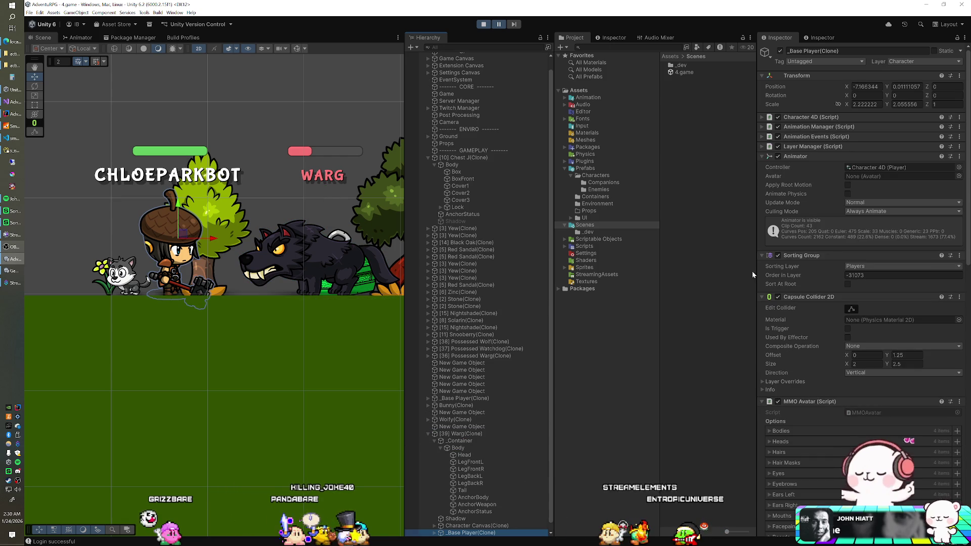
{"action": "scroll", "coordinate": [511, 369], "scroll_direction": "down", "scroll_amount": 1}
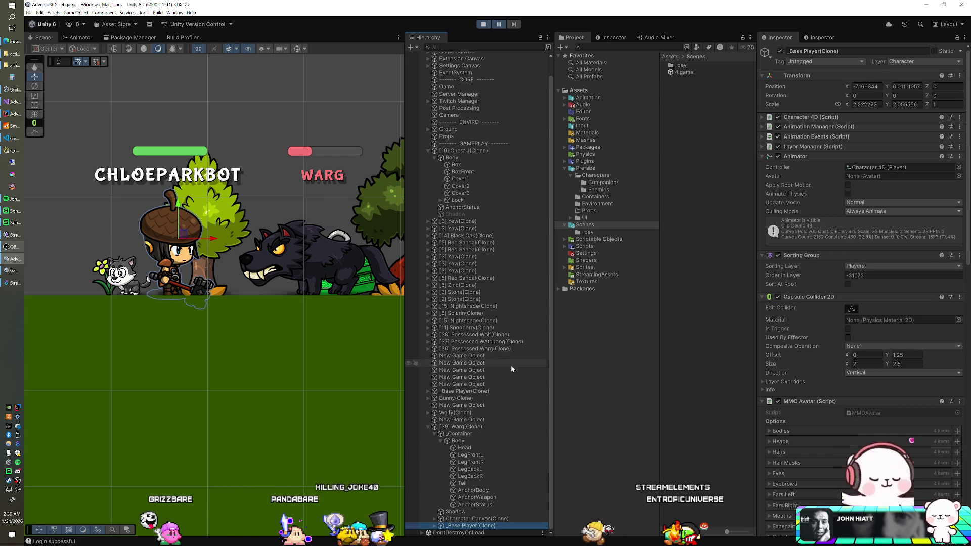
{"action": "left_click", "coordinate": [438, 427]}
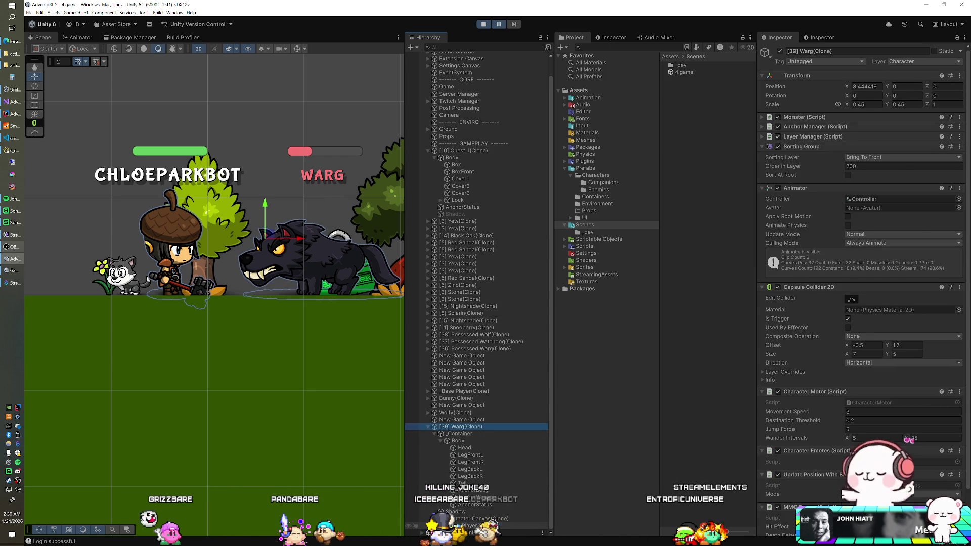
{"action": "left_click", "coordinate": [465, 526]}
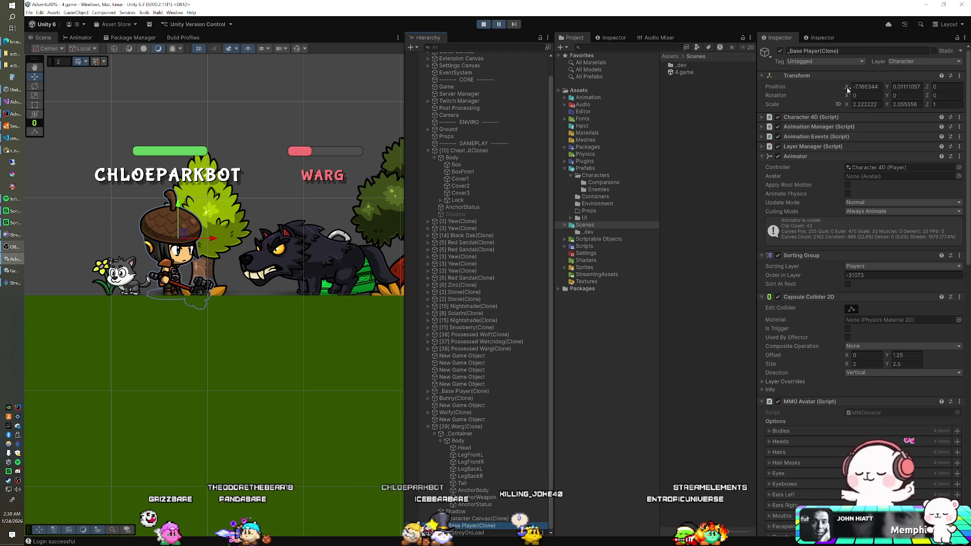
{"action": "left_click_drag", "start_coordinate": [470, 526], "coordinate": [469, 429]}
Set the Warg's Position X to 0 and slide the player character left to X -2.553.
{"action": "left_click", "coordinate": [468, 435]}
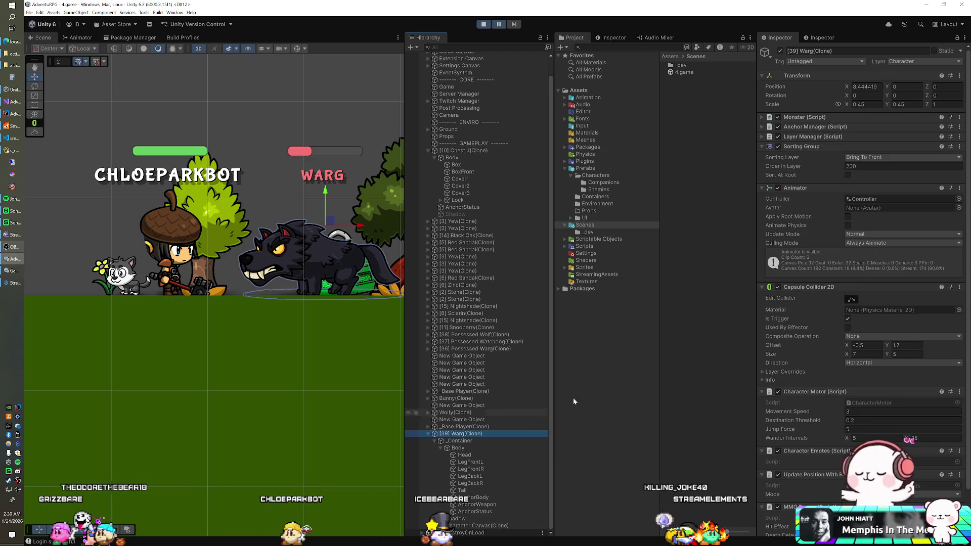
{"action": "type", "text": "0"}
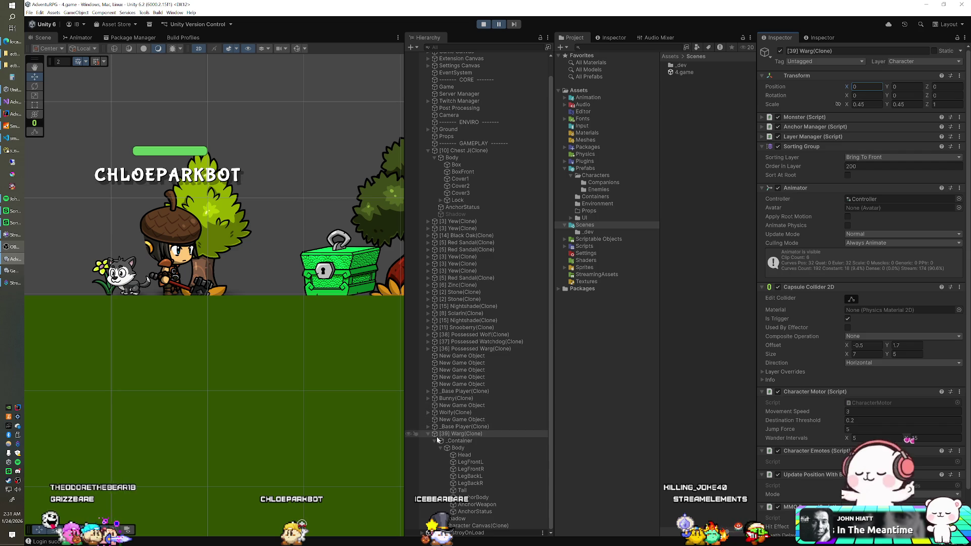
{"action": "left_click", "coordinate": [428, 433]}
{"action": "left_click", "coordinate": [461, 445]}
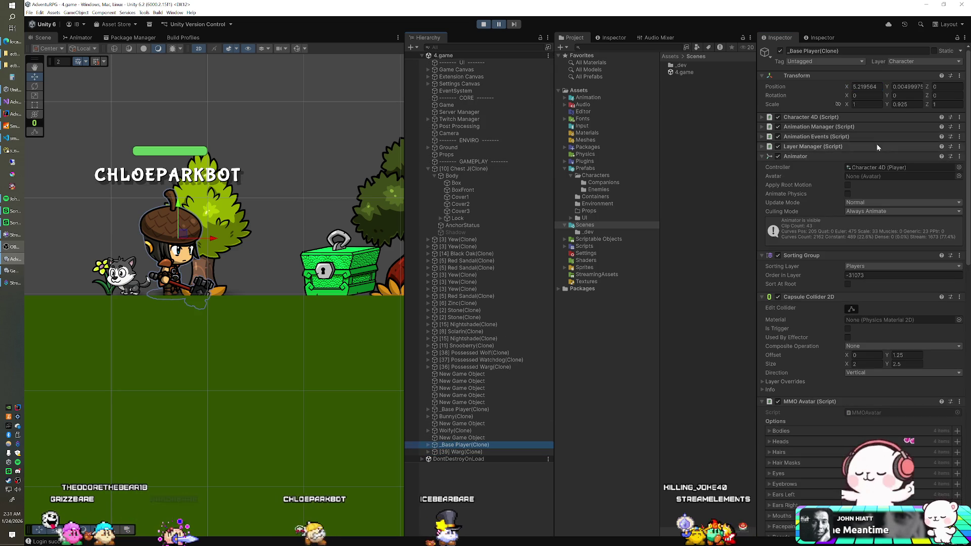
{"action": "left_click", "coordinate": [866, 87]}
{"action": "type", "text": "0"}
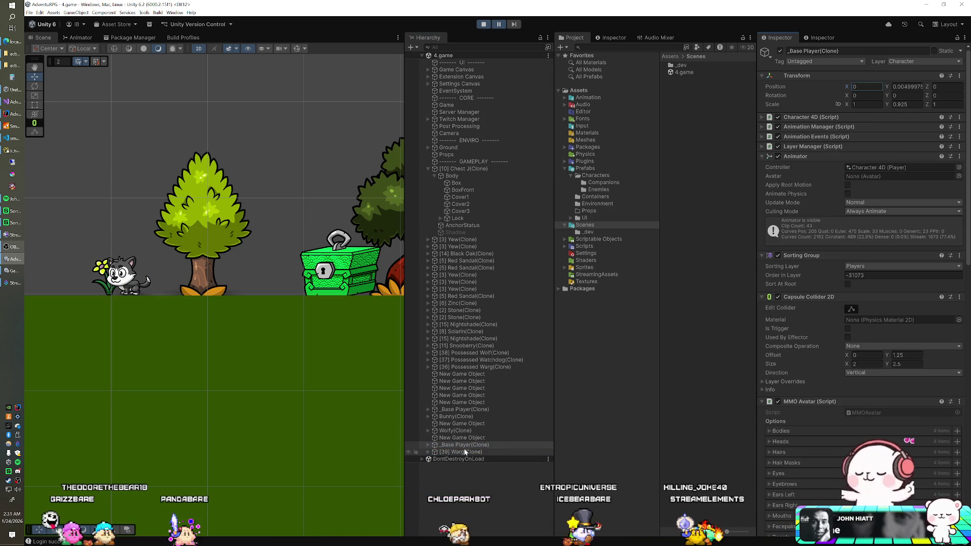
{"action": "type", "text": "f"}
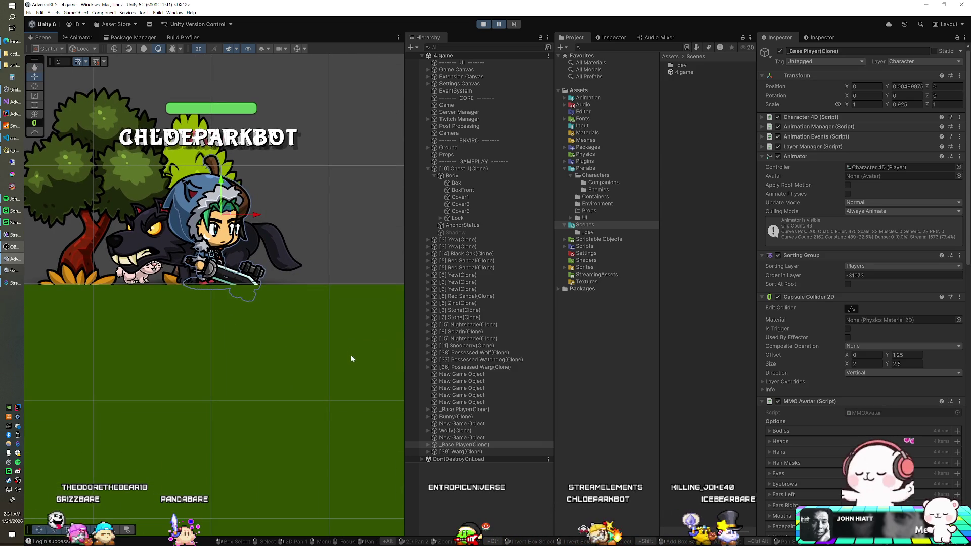
{"action": "left_click_drag", "start_coordinate": [253, 217], "coordinate": [105, 216]}
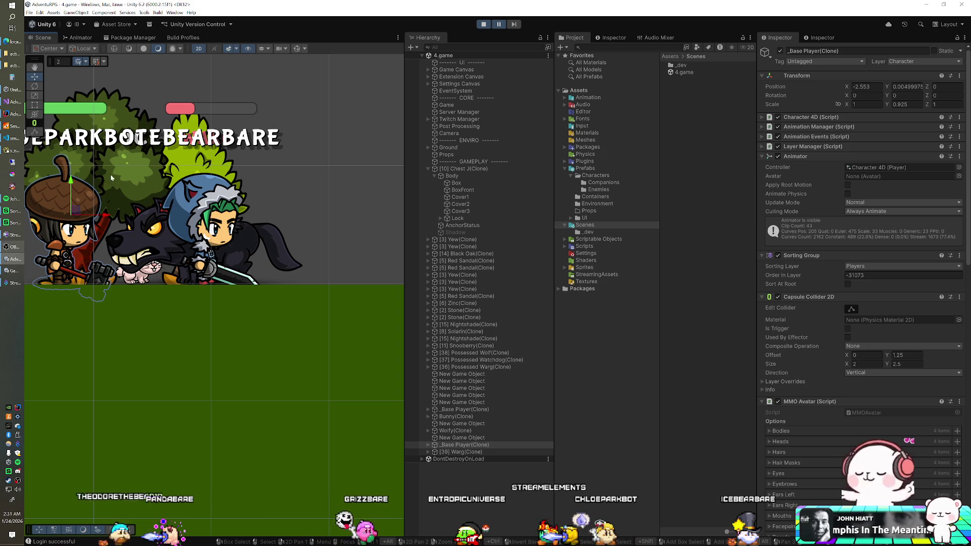
{"action": "key", "text": "alt+Tab"}
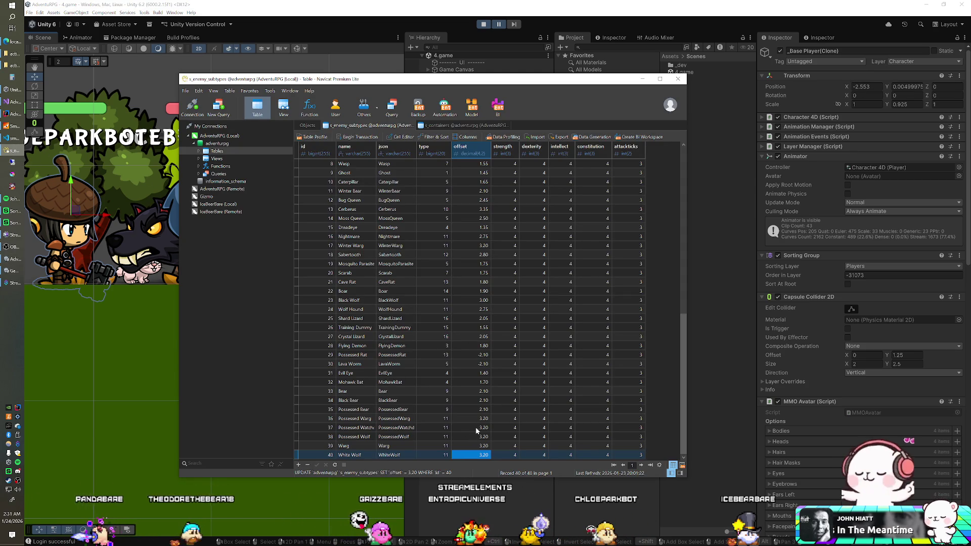
Set the offsets of Possessed Warg, Possessed Watchdog, Possessed Wolf, Warg and White Wolf to 2.55.
{"action": "double_click", "coordinate": [476, 419]}
{"action": "type", "text": "2.55"}
{"action": "key", "text": "Return"}
{"action": "key", "text": "Down"}
{"action": "type", "text": "2.55"}
{"action": "key", "text": "Down"}
{"action": "type", "text": "2.55"}
{"action": "key", "text": "Down"}
{"action": "key", "text": "Down"}
{"action": "type", "text": "2.55"}
Commit Winter Warg's 2.55 offset, review the table, and stop the running Unity game.
{"action": "key", "text": "Up"}
{"action": "key", "text": "Up"}
{"action": "key", "text": "Up"}
{"action": "key", "text": "Up"}
{"action": "key", "text": "Up"}
{"action": "key", "text": "Up"}
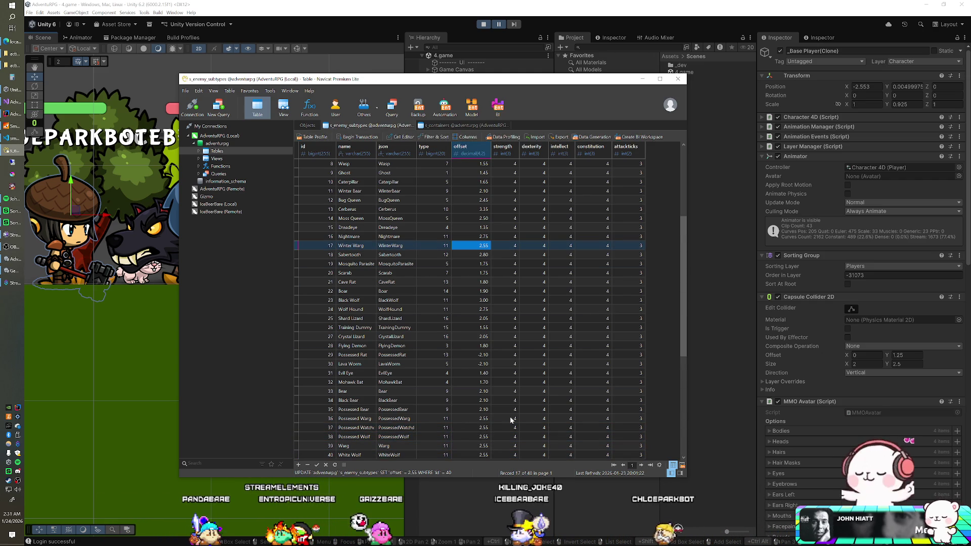
{"action": "key", "text": "Up"}
{"action": "key", "text": "Up"}
{"action": "key", "text": "Up"}
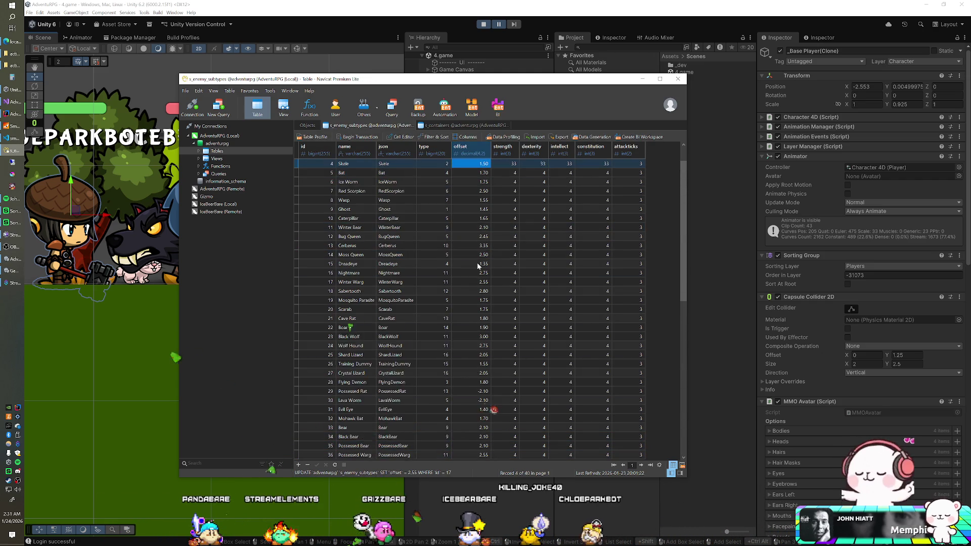
{"action": "key", "text": "Down"}
{"action": "key", "text": "Down"}
{"action": "key", "text": "Down"}
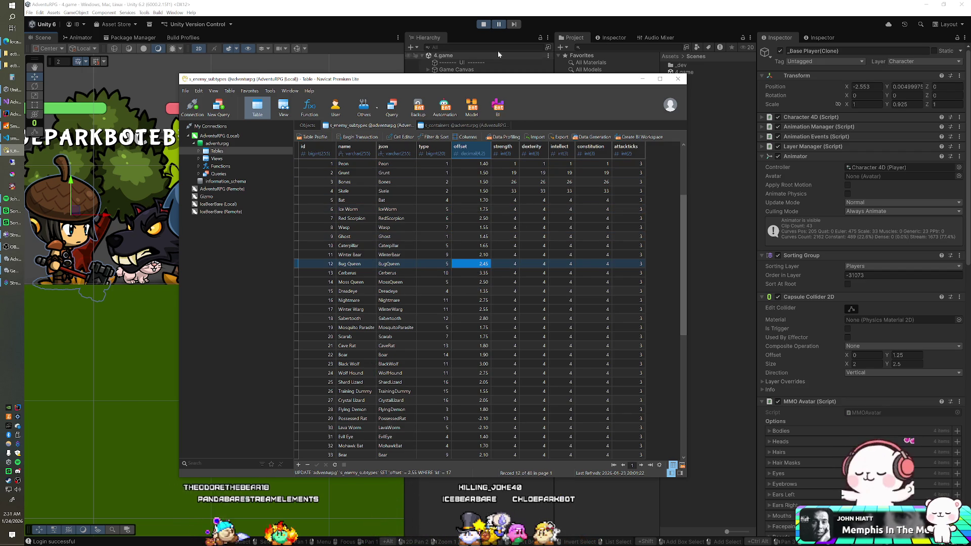
{"action": "left_click", "coordinate": [445, 19]}
{"action": "left_click", "coordinate": [482, 25]}
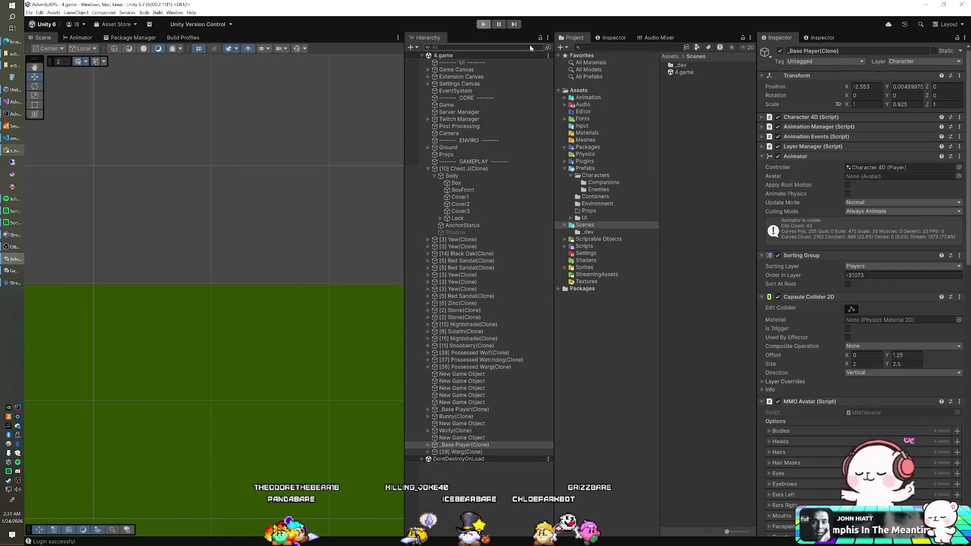
Close and relaunch the SmartFoxServer console, then bring up the AdventuRPG game client.
{"action": "left_click", "coordinate": [11, 128]}
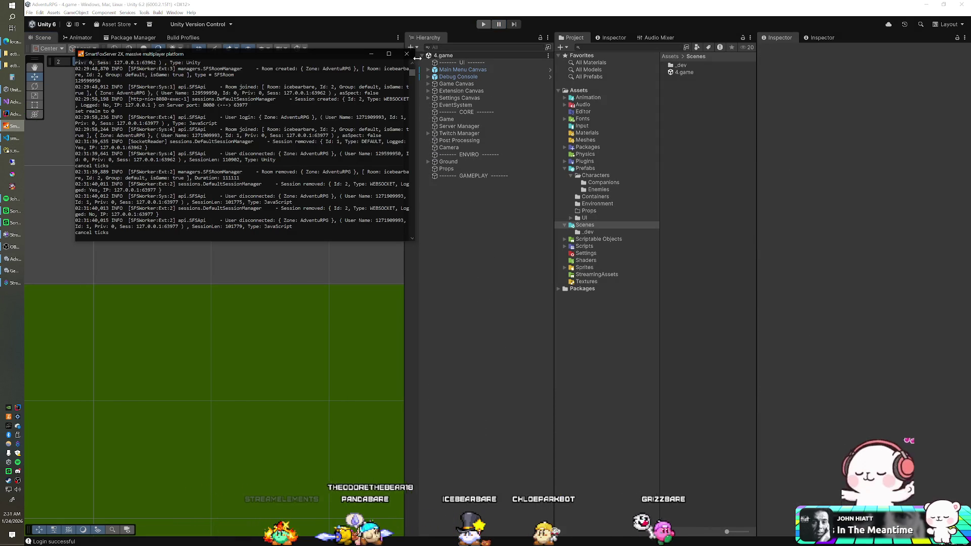
{"action": "left_click", "coordinate": [372, 54]}
{"action": "left_click", "coordinate": [9, 127]}
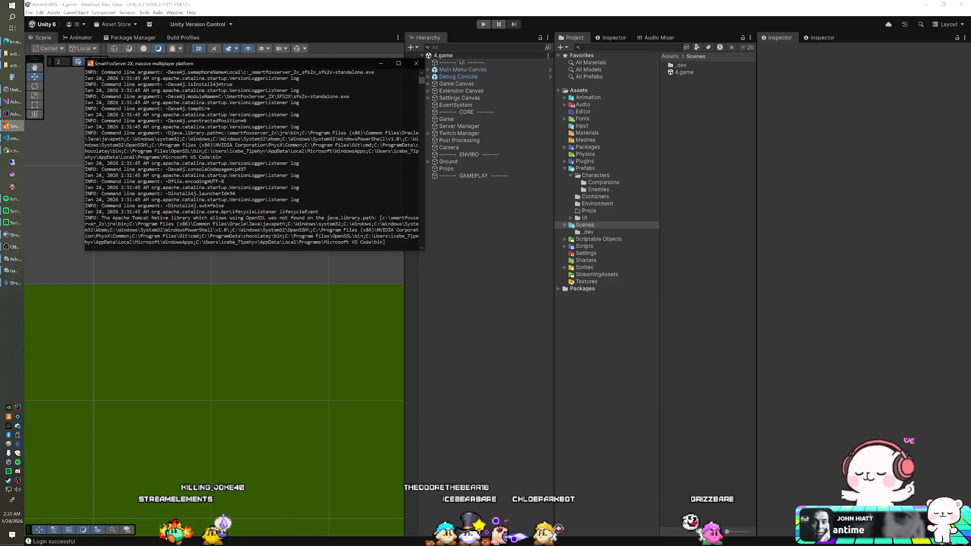
{"action": "left_click", "coordinate": [770, 20]}
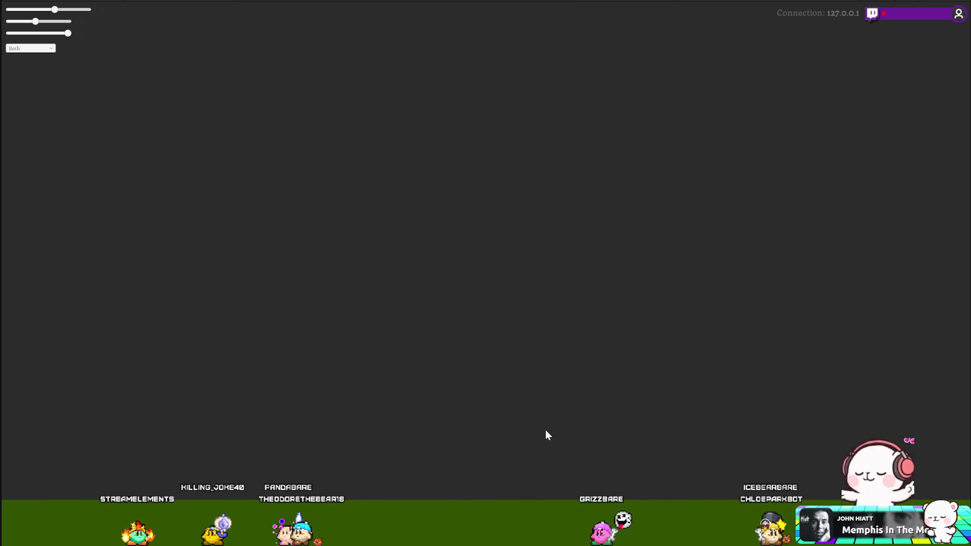
Zoom the game page out one step, then bring Navicat and IntelliJ IDEA forward.
{"action": "key", "text": "ctrl+minus"}
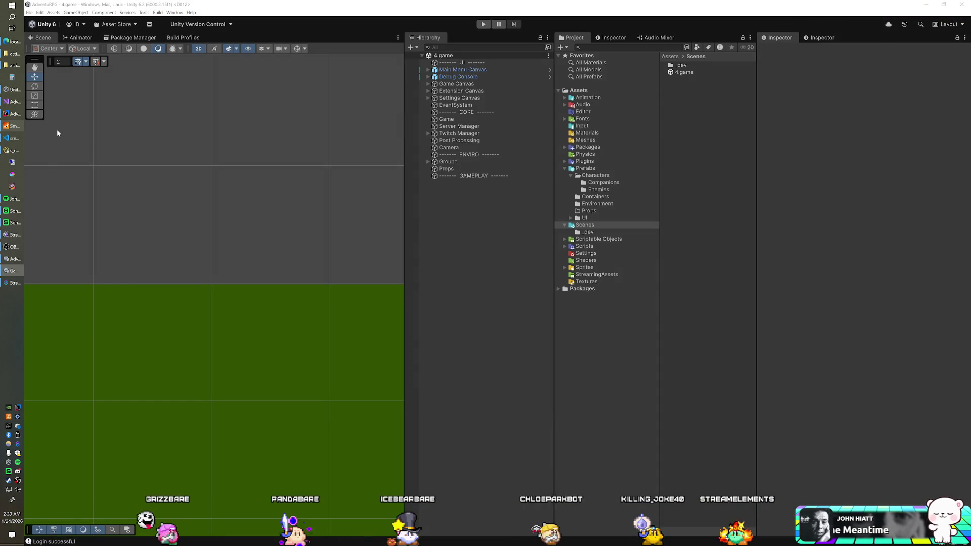
{"action": "left_click", "coordinate": [13, 150]}
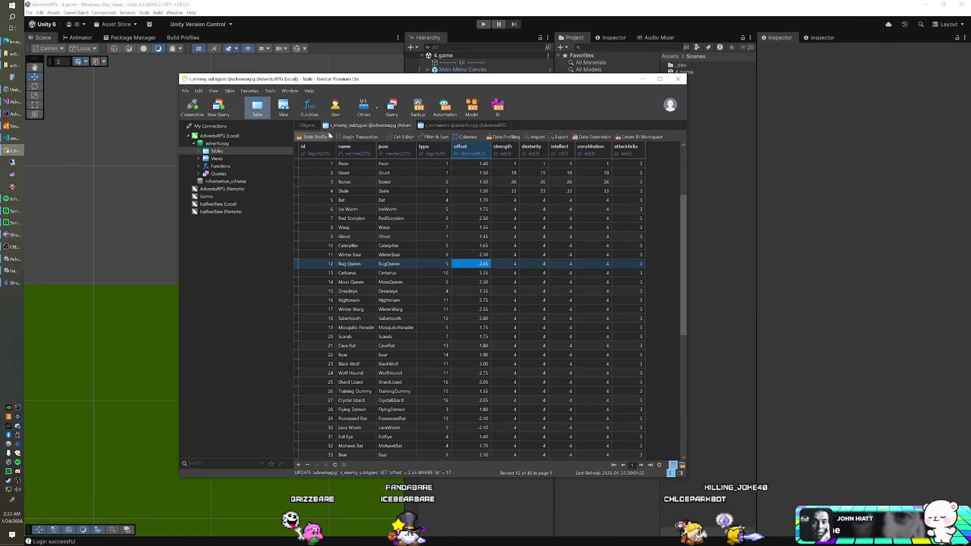
{"action": "left_click", "coordinate": [12, 113]}
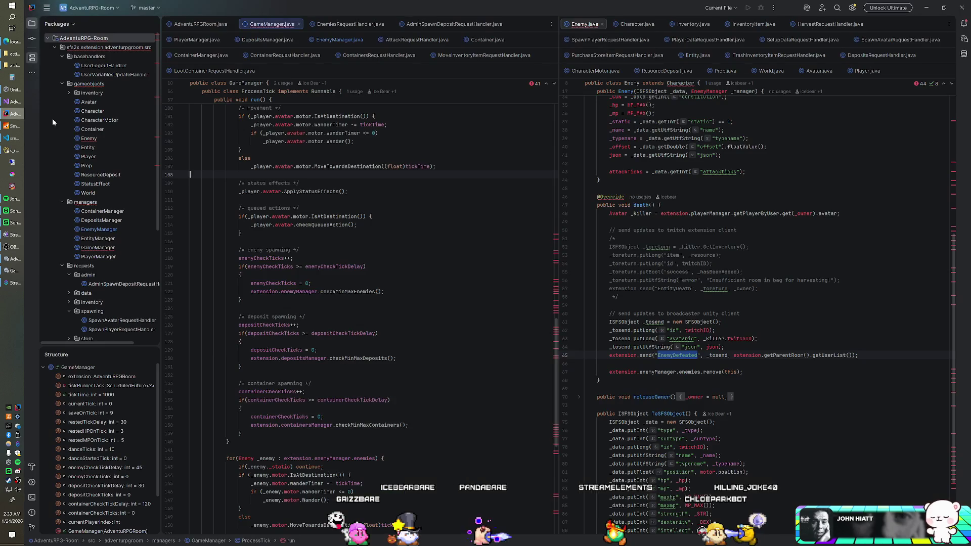
Change SPAWN_LATEST to false in EnemyManager.java.
{"action": "left_click", "coordinate": [320, 41]}
{"action": "scroll", "coordinate": [292, 169], "scroll_direction": "up", "scroll_amount": 15}
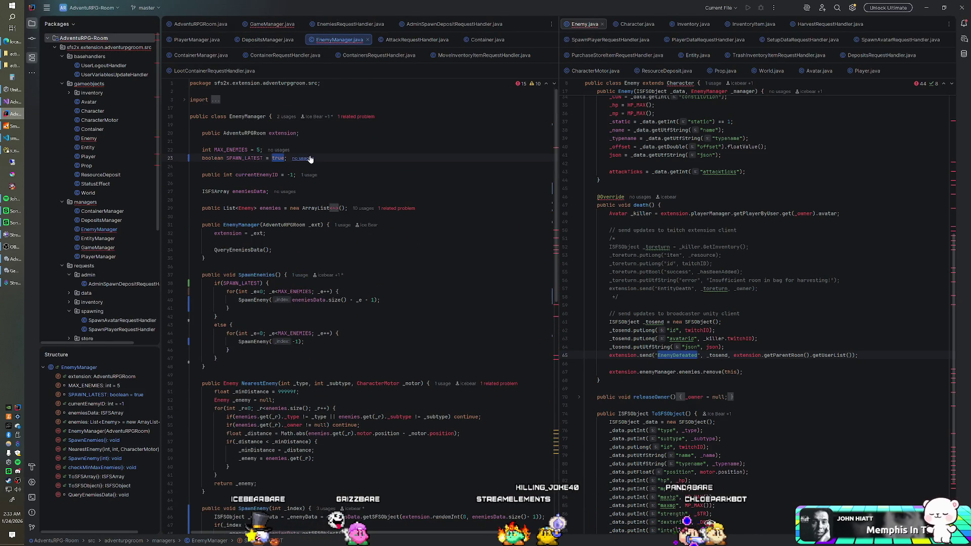
{"action": "type", "text": "alse"}
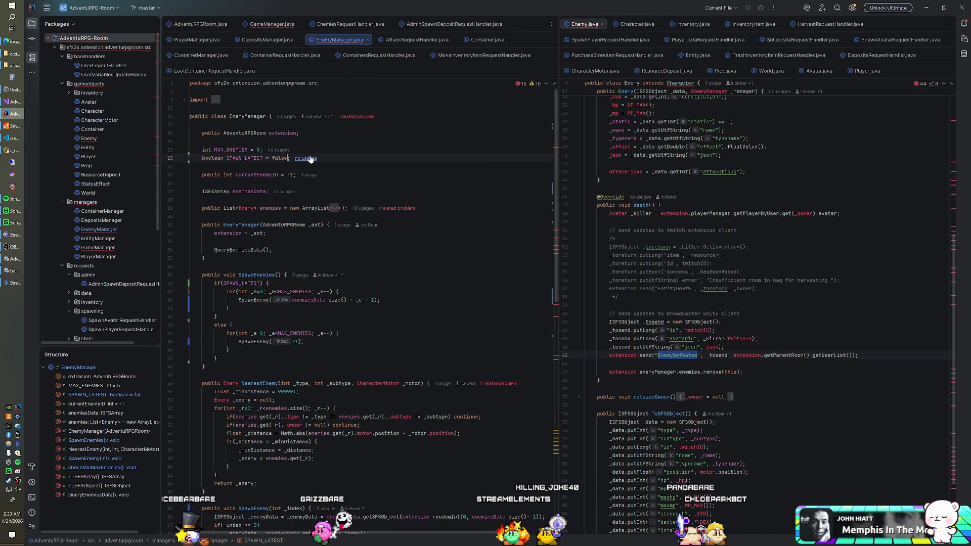
Restart the SmartFoxServer console so the server reboots, then return to the Unity editor.
{"action": "left_click", "coordinate": [25, 127]}
{"action": "left_click", "coordinate": [415, 64]}
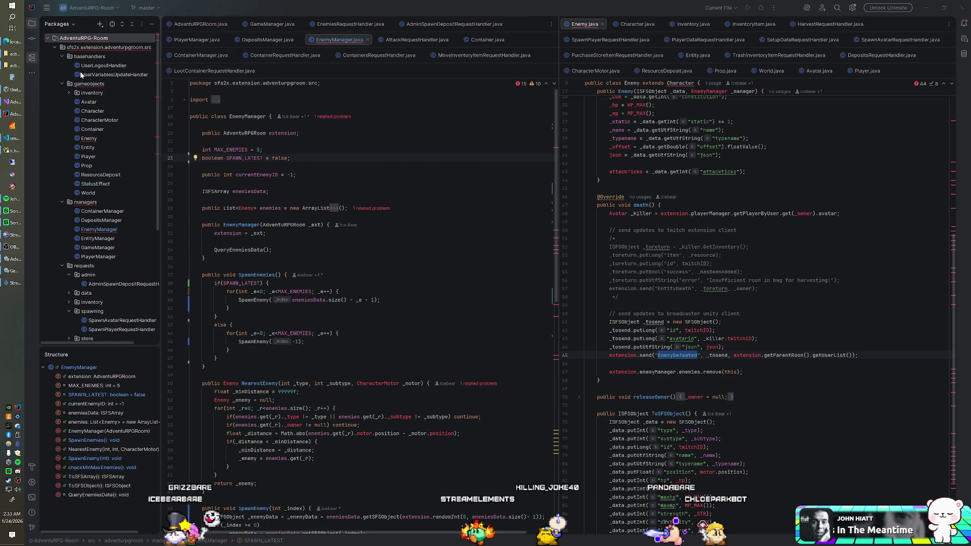
{"action": "right_click", "coordinate": [86, 38]}
{"action": "left_click", "coordinate": [143, 229]}
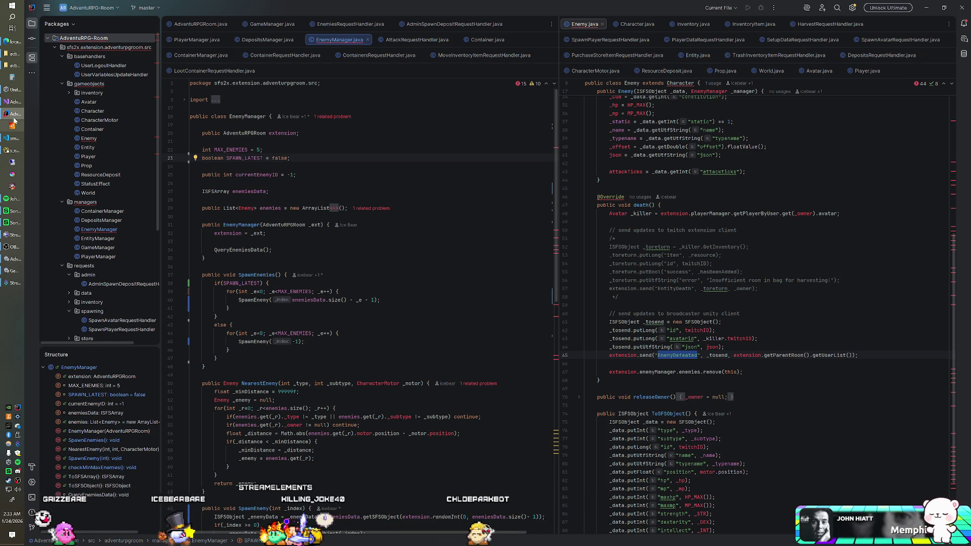
{"action": "left_click", "coordinate": [12, 125]}
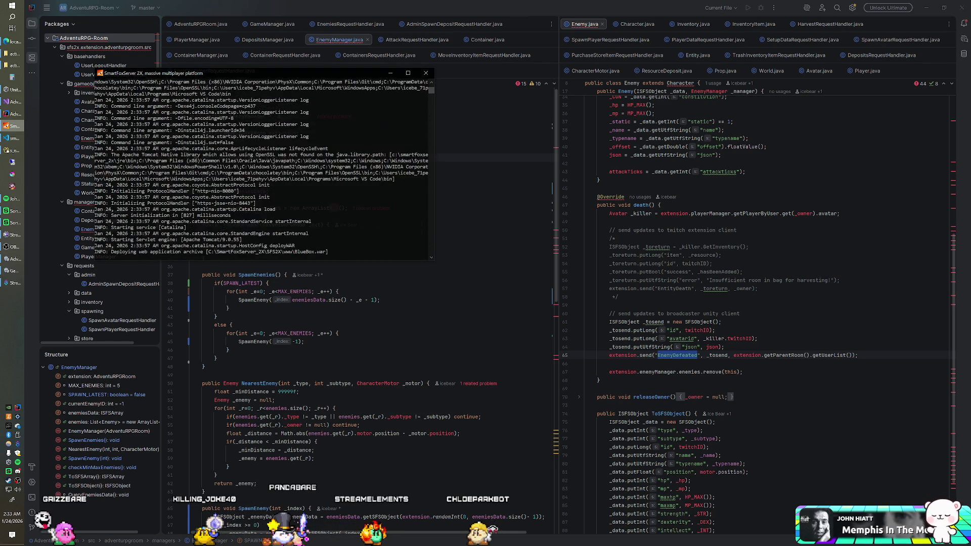
{"action": "left_click", "coordinate": [12, 125]}
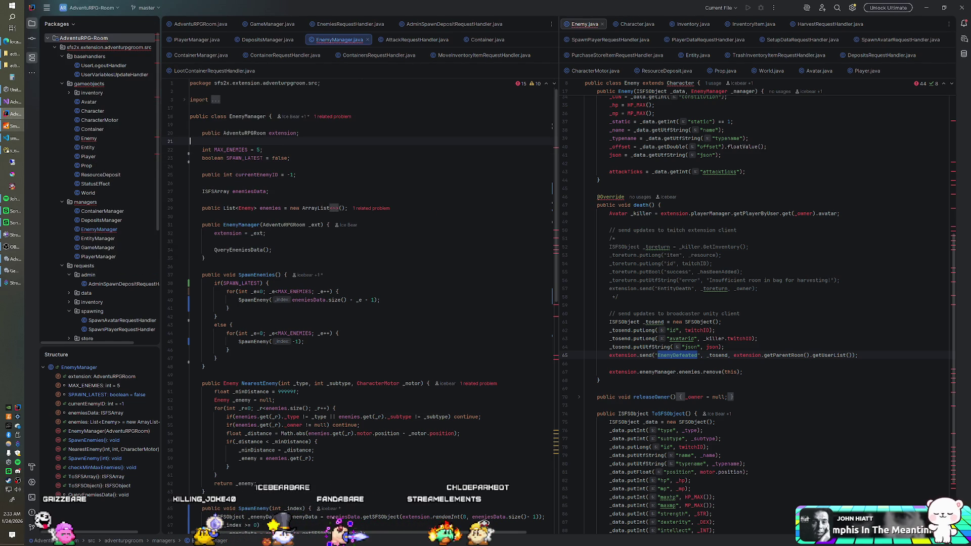
{"action": "left_click", "coordinate": [12, 198]}
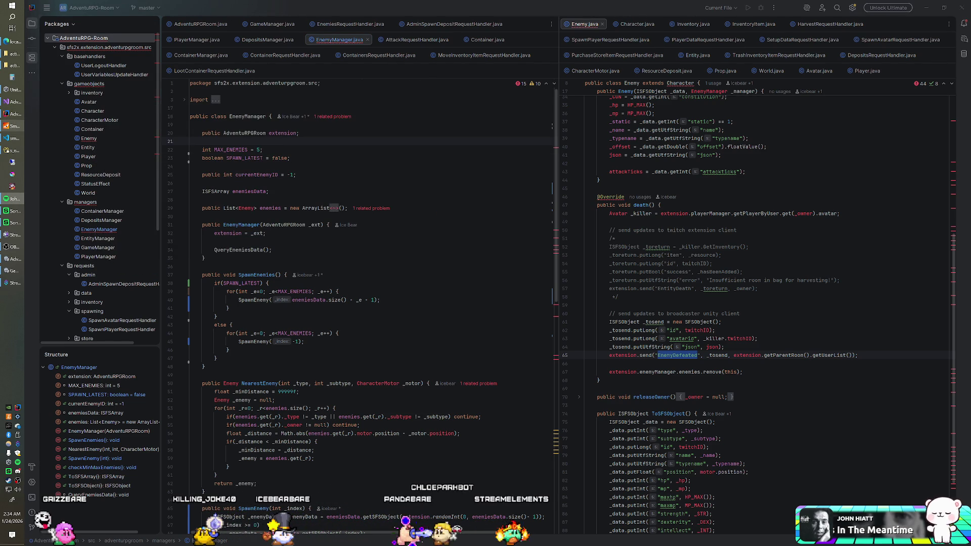
{"action": "left_click", "coordinate": [13, 114]}
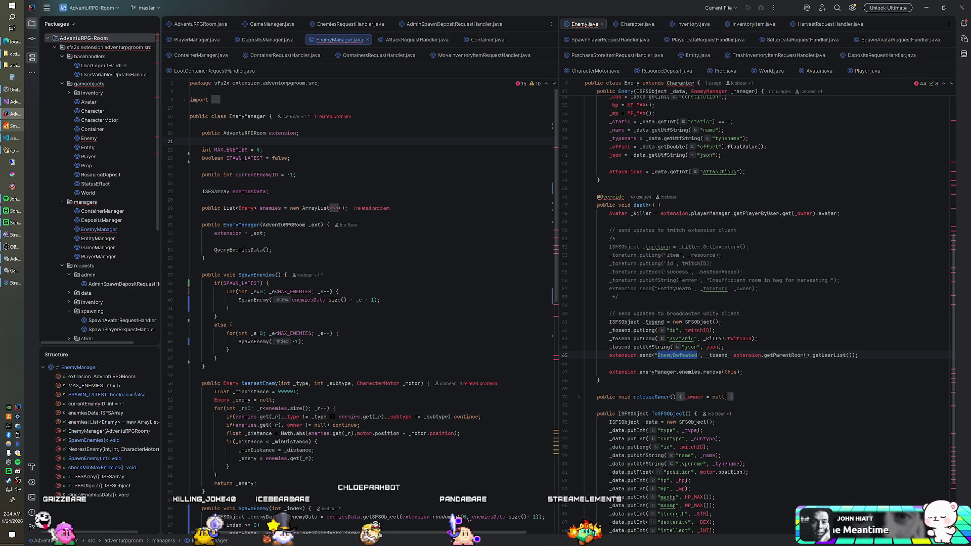
{"action": "left_click", "coordinate": [12, 271]}
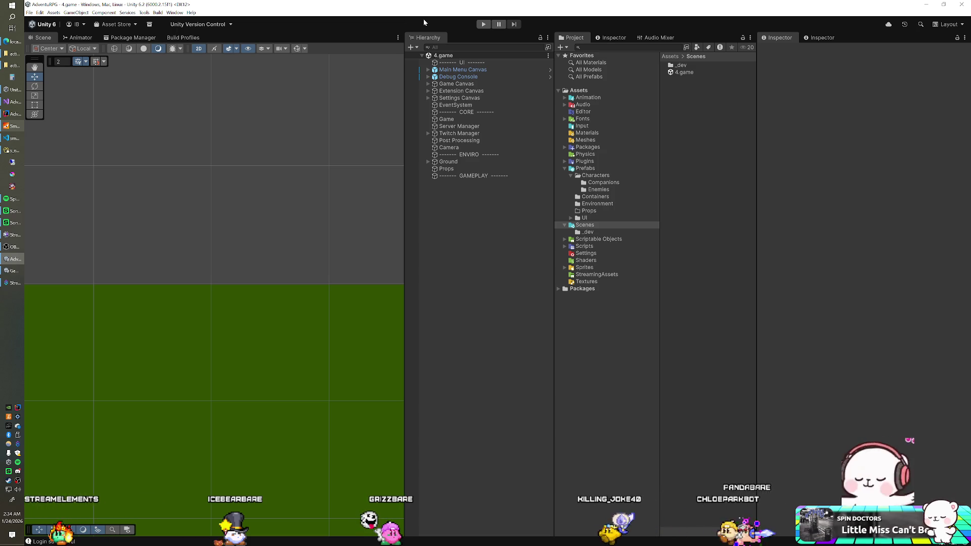
Expand Packages > FantasyMonsters, collapse Dogs and Horses, and open the Pets TigerCub folder.
{"action": "left_click", "coordinate": [565, 147]}
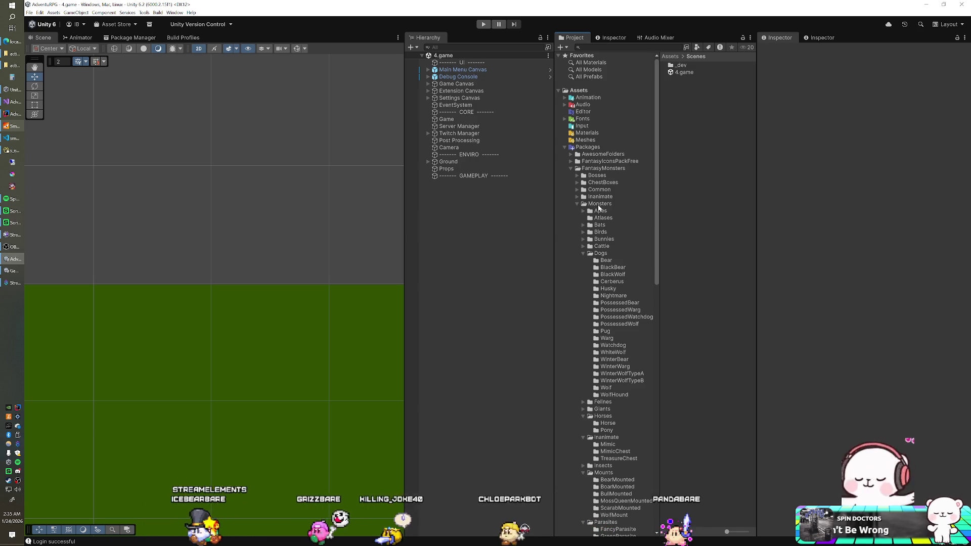
{"action": "scroll", "coordinate": [602, 212], "scroll_direction": "down", "scroll_amount": 5}
{"action": "scroll", "coordinate": [606, 217], "scroll_direction": "down", "scroll_amount": 2}
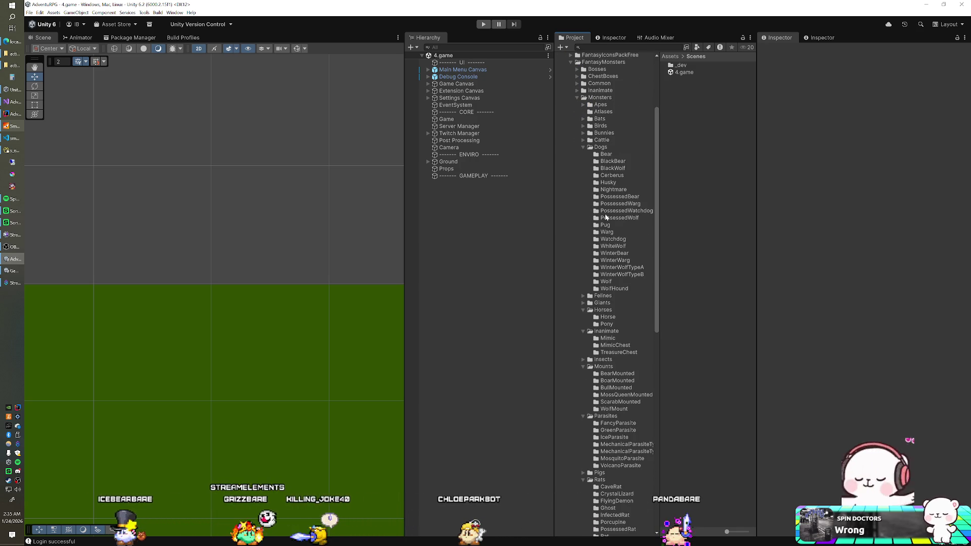
{"action": "scroll", "coordinate": [606, 218], "scroll_direction": "down", "scroll_amount": 2}
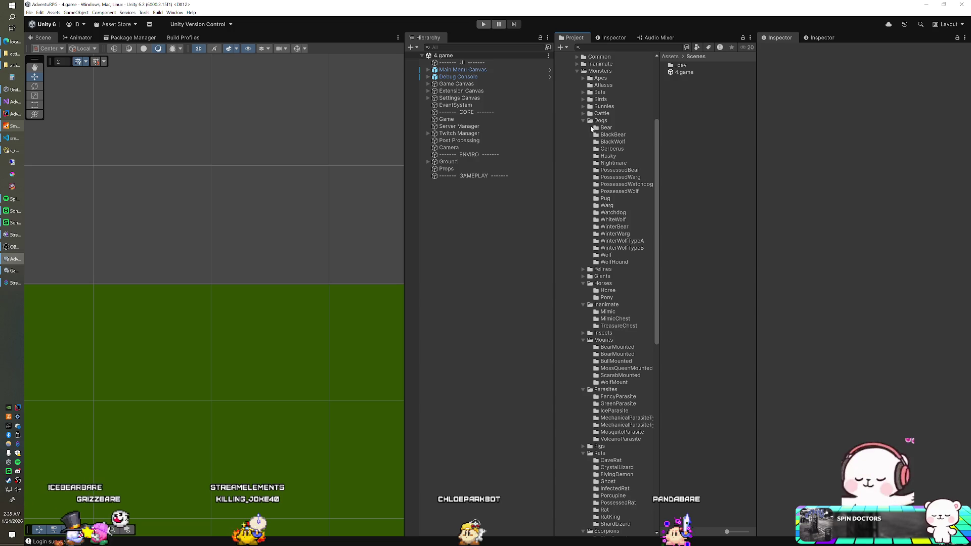
{"action": "left_click", "coordinate": [587, 124]}
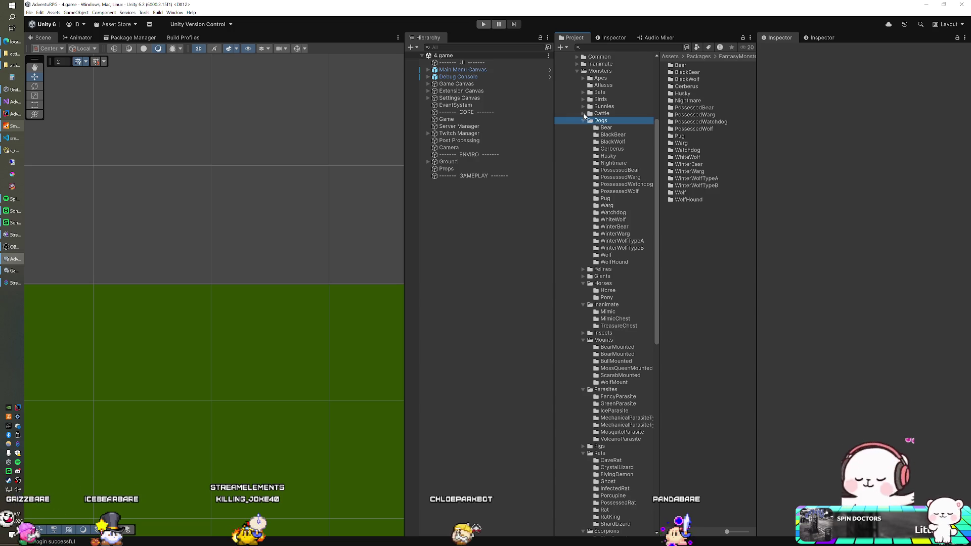
{"action": "scroll", "coordinate": [586, 122], "scroll_direction": "up", "scroll_amount": 4}
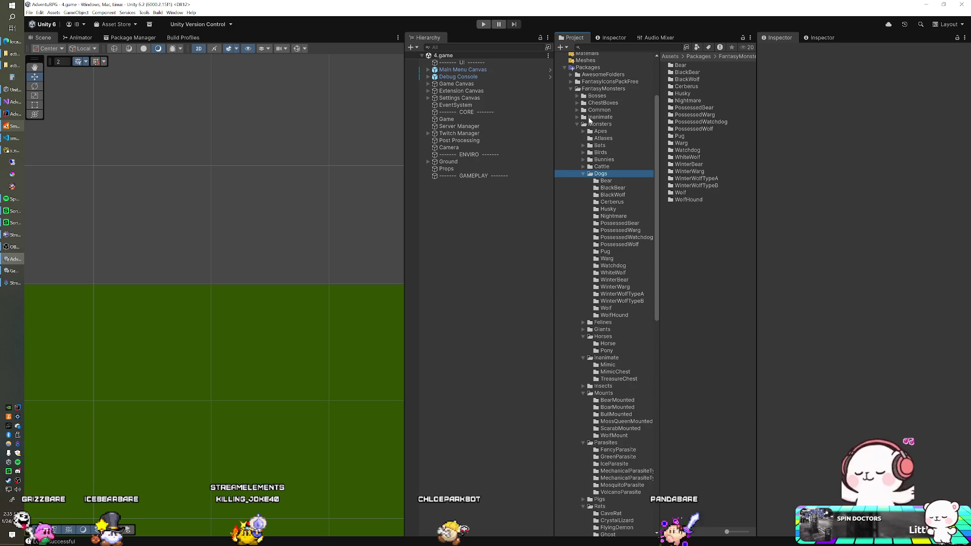
{"action": "left_click", "coordinate": [583, 173]}
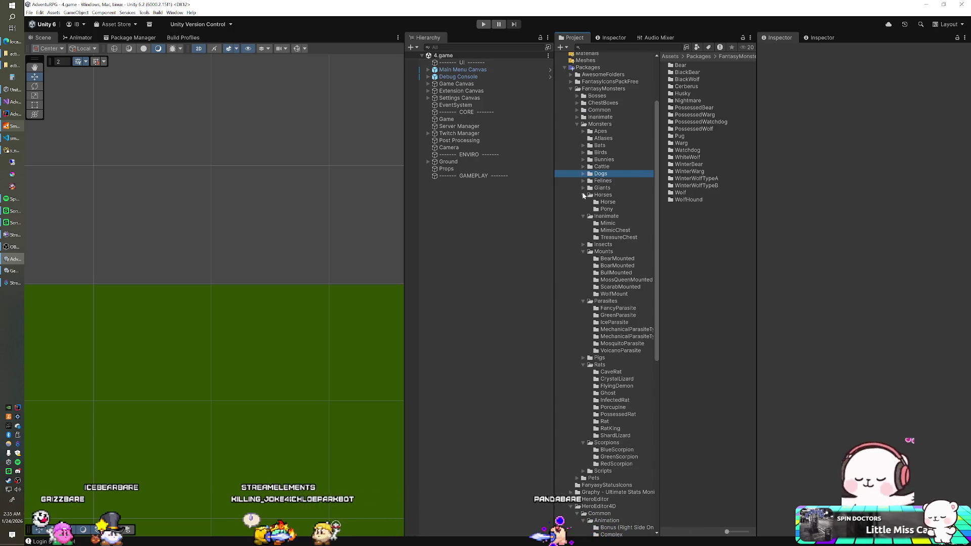
{"action": "left_click", "coordinate": [583, 195]}
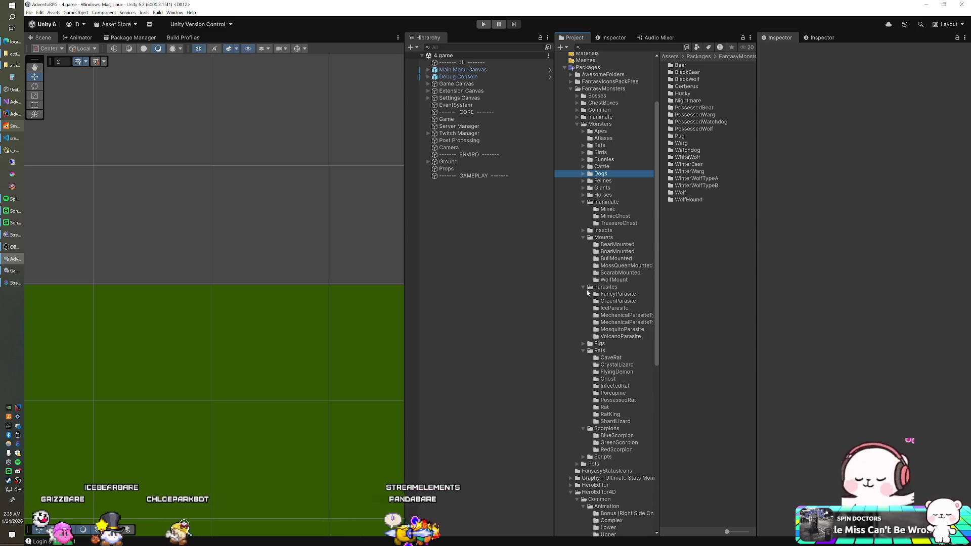
{"action": "left_click", "coordinate": [578, 464]}
{"action": "scroll", "coordinate": [592, 440], "scroll_direction": "down", "scroll_amount": 5}
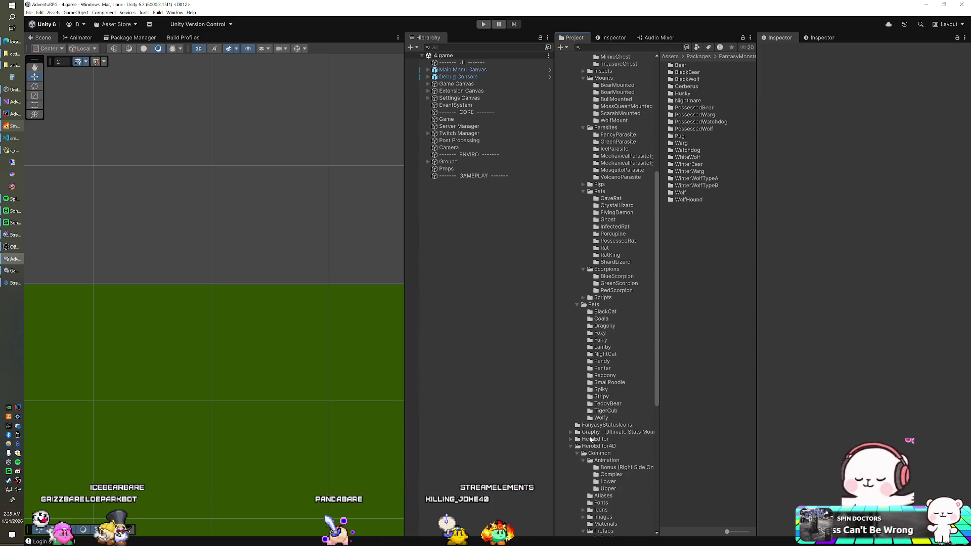
{"action": "left_click", "coordinate": [606, 410]}
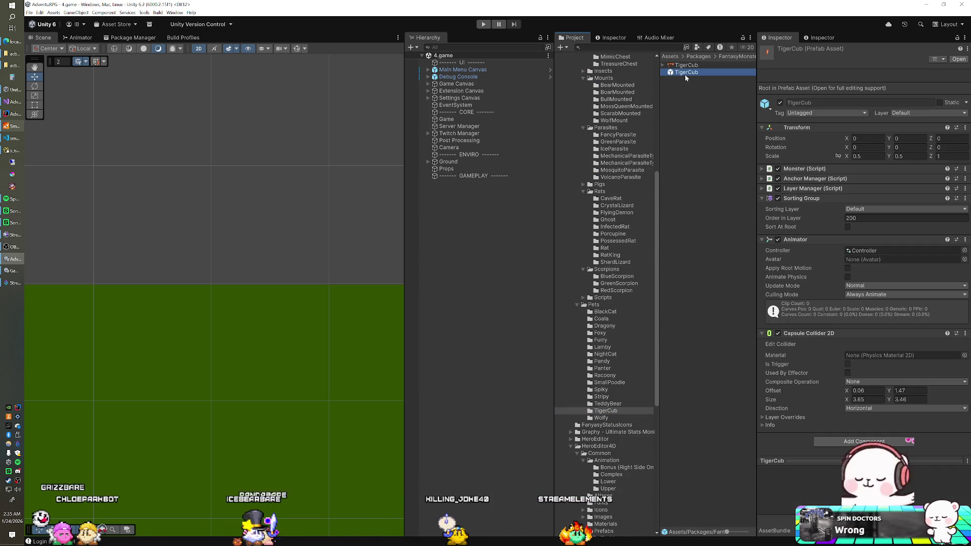
Undock the Inspector preview into a floating window and turn the TeddyBear prefab to face front.
{"action": "right_click", "coordinate": [806, 462]}
{"action": "left_click", "coordinate": [835, 468]}
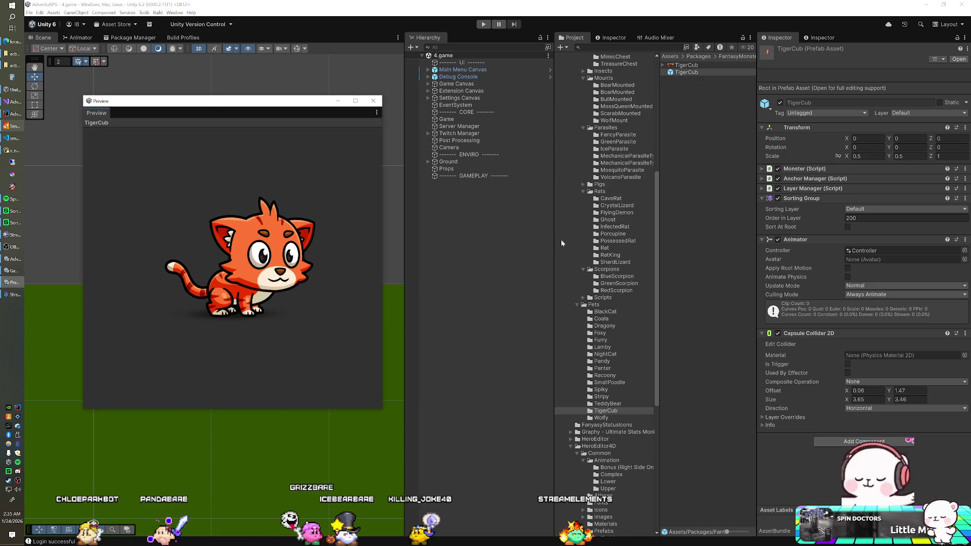
{"action": "left_click", "coordinate": [607, 404]}
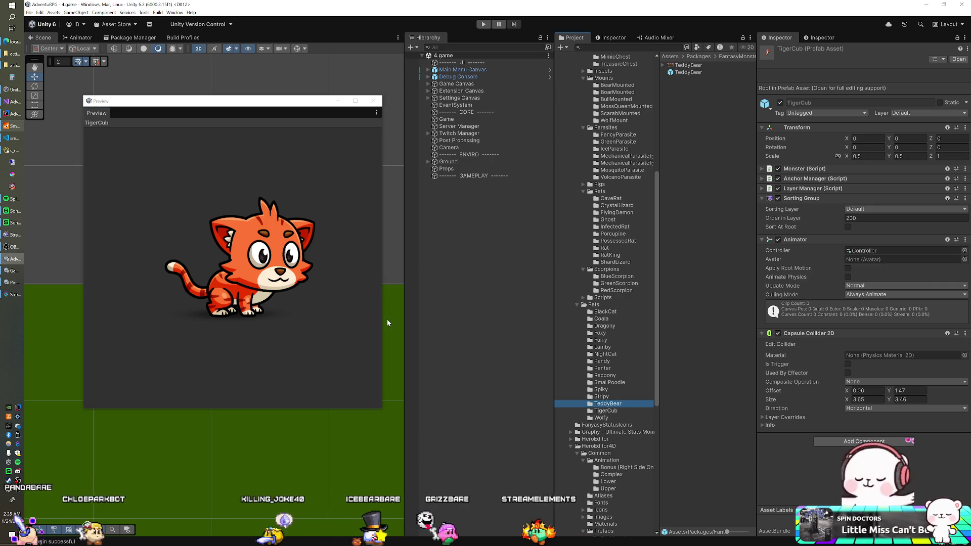
{"action": "left_click", "coordinate": [690, 73]}
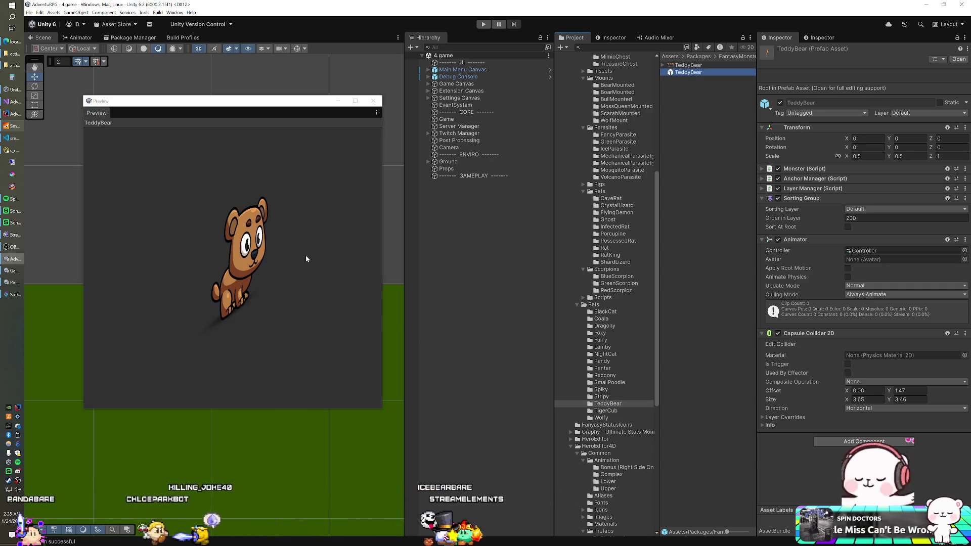
{"action": "left_click_drag", "start_coordinate": [247, 245], "coordinate": [189, 214]}
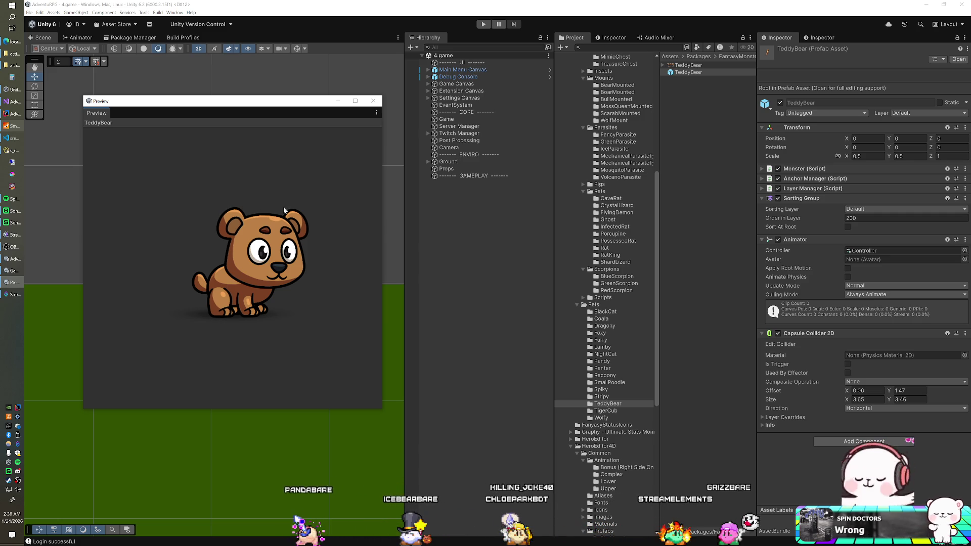
{"action": "left_click", "coordinate": [670, 66]}
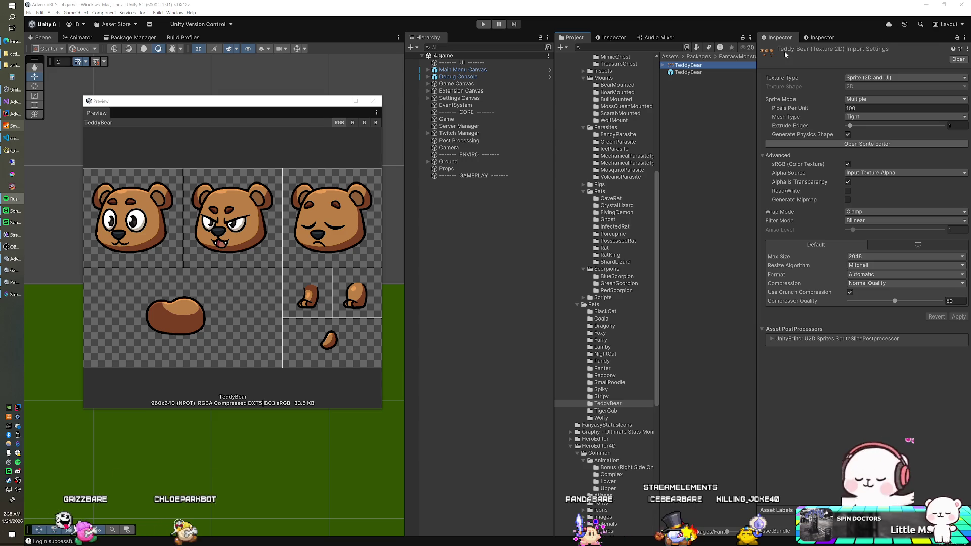
Close the floating Preview window so the Scene view is uncovered.
{"action": "left_click", "coordinate": [374, 101]}
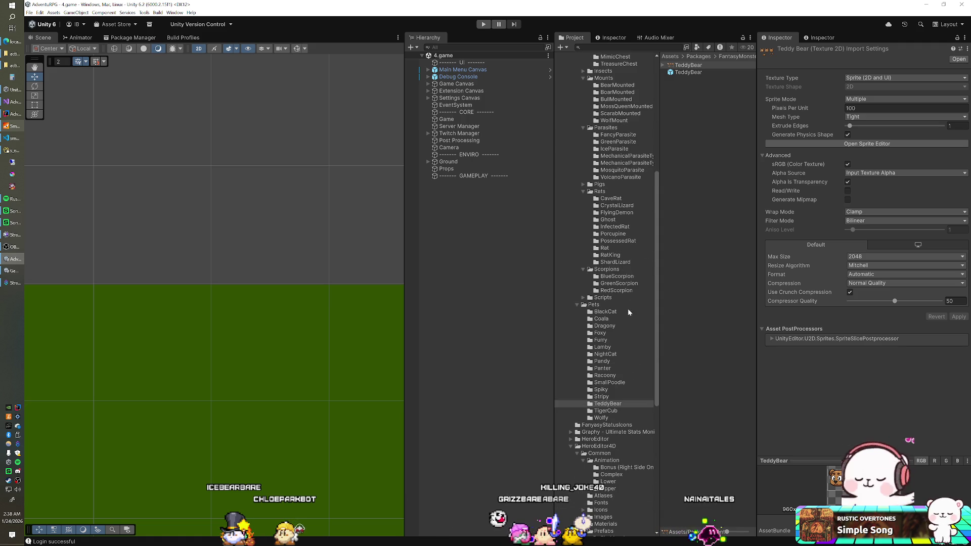
Browse the SmallPoodle, Panter and Pandy pets and place a Pandy instance in the 4.game scene.
{"action": "left_click", "coordinate": [622, 384]}
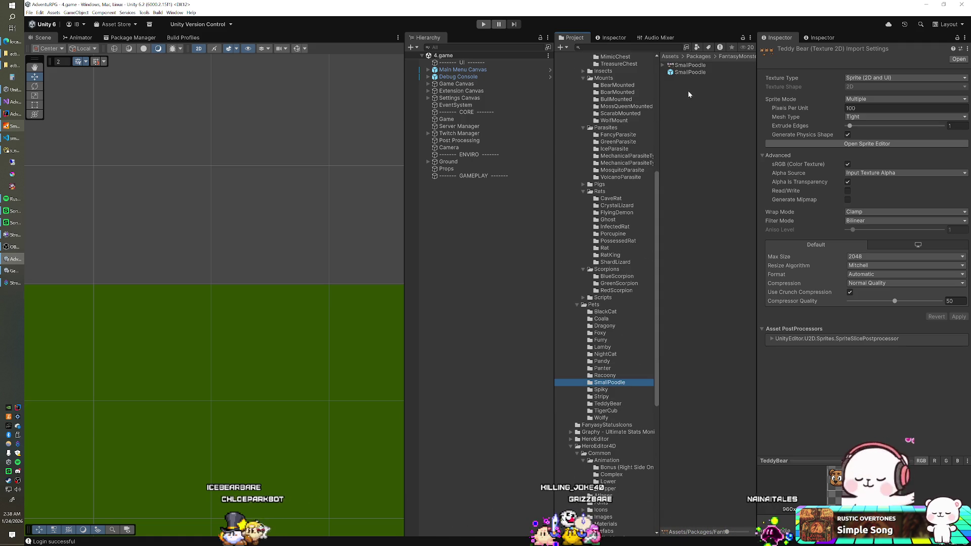
{"action": "left_click", "coordinate": [687, 74]}
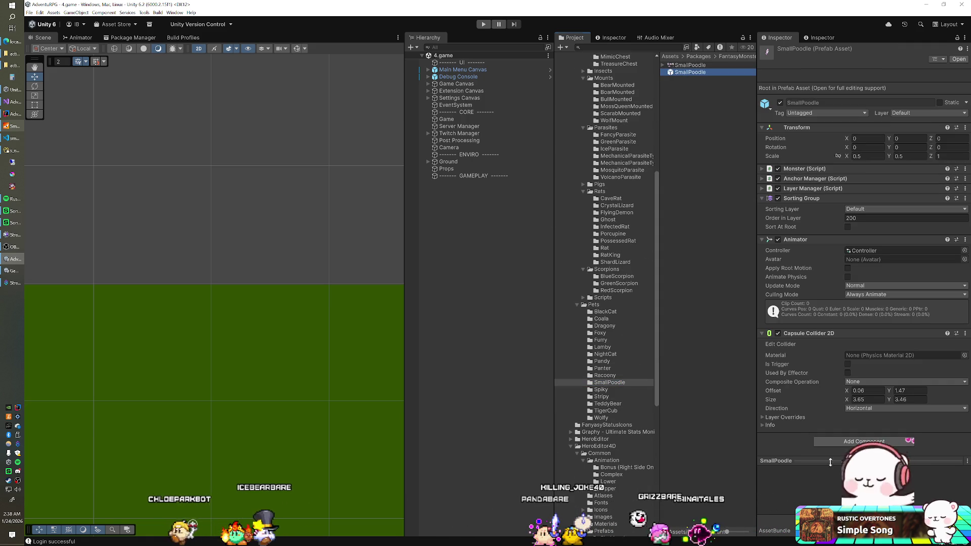
{"action": "left_click", "coordinate": [830, 462]}
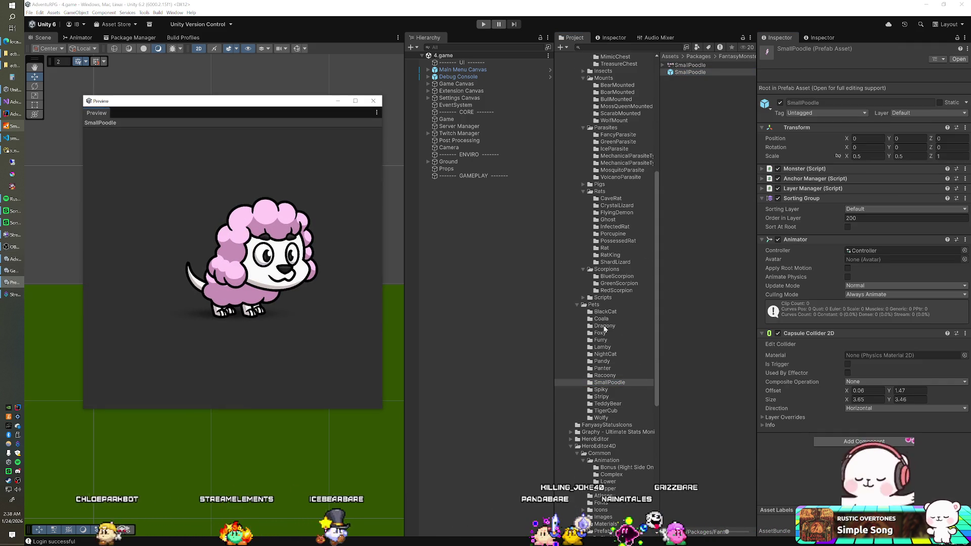
{"action": "left_click", "coordinate": [603, 368]}
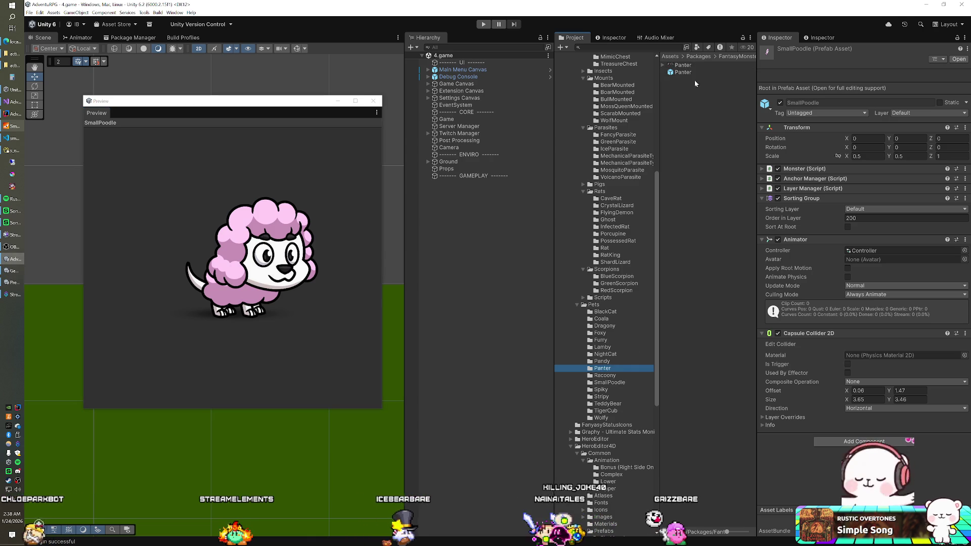
{"action": "left_click", "coordinate": [683, 71]}
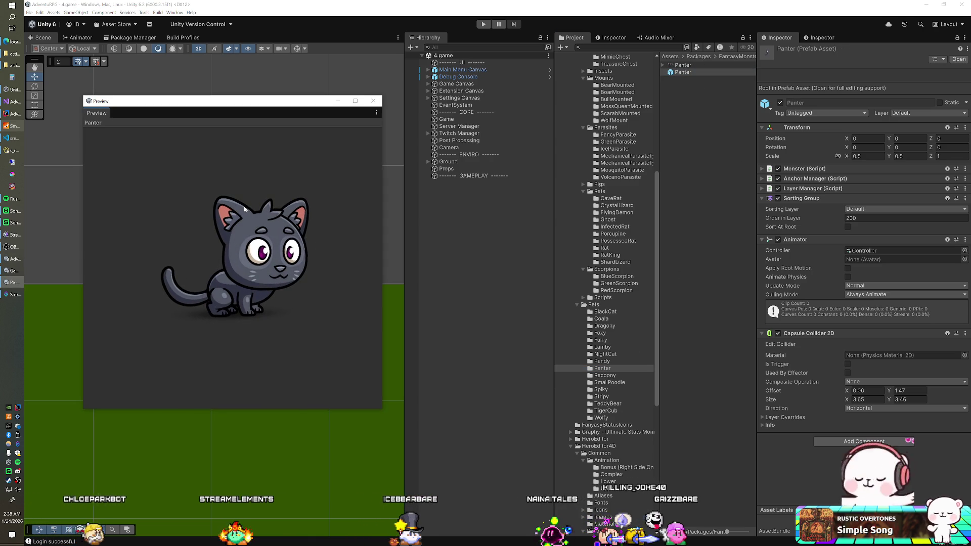
{"action": "left_click", "coordinate": [607, 362]}
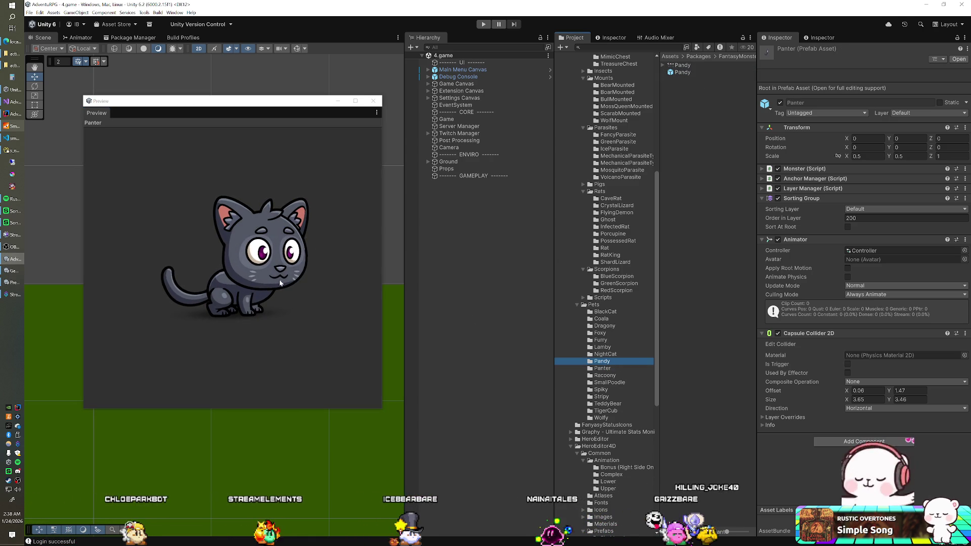
{"action": "left_click", "coordinate": [682, 72]}
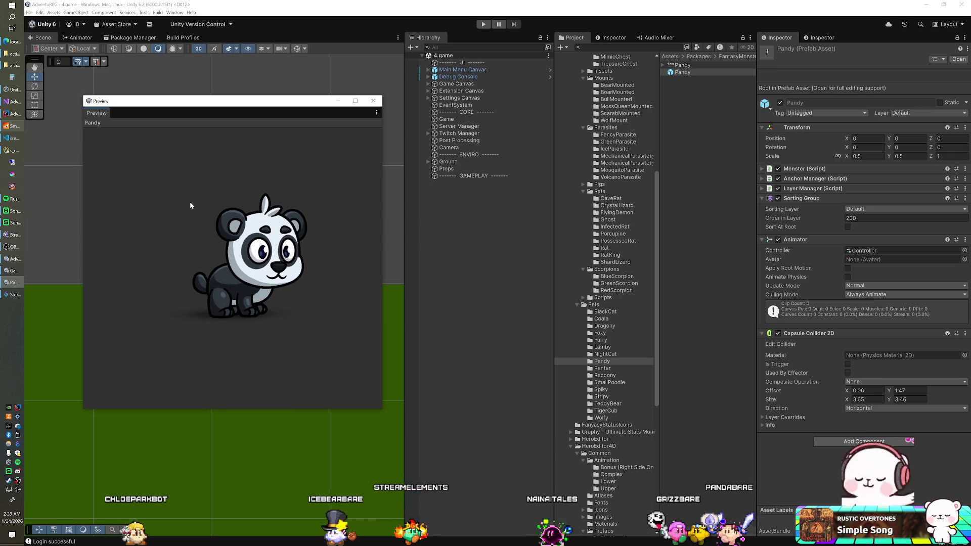
{"action": "left_click", "coordinate": [686, 73]}
{"action": "left_click_drag", "start_coordinate": [686, 75], "coordinate": [505, 220]}
Inspect NightCat, place a Furry instance in the scene, and close the Preview window.
{"action": "left_click", "coordinate": [605, 355]}
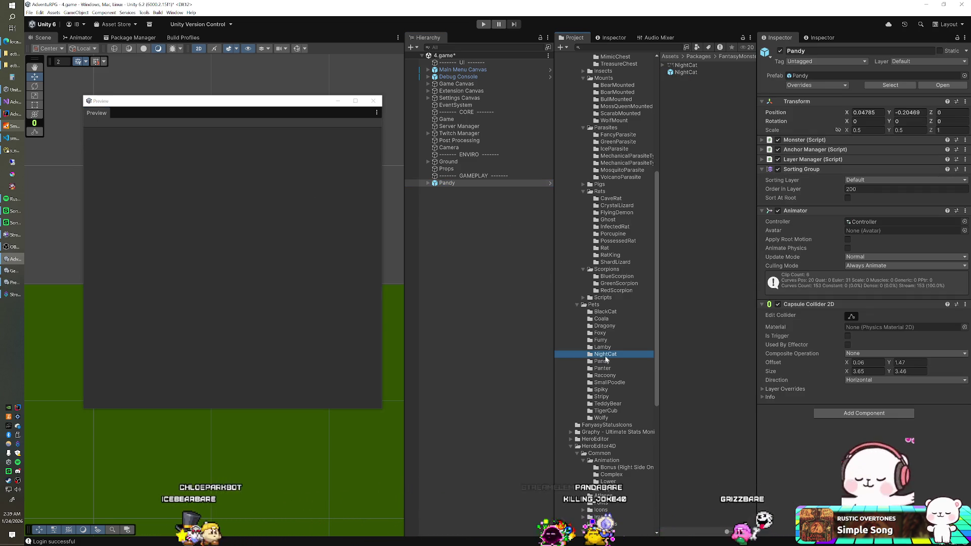
{"action": "left_click", "coordinate": [687, 72]}
{"action": "left_click", "coordinate": [234, 215]}
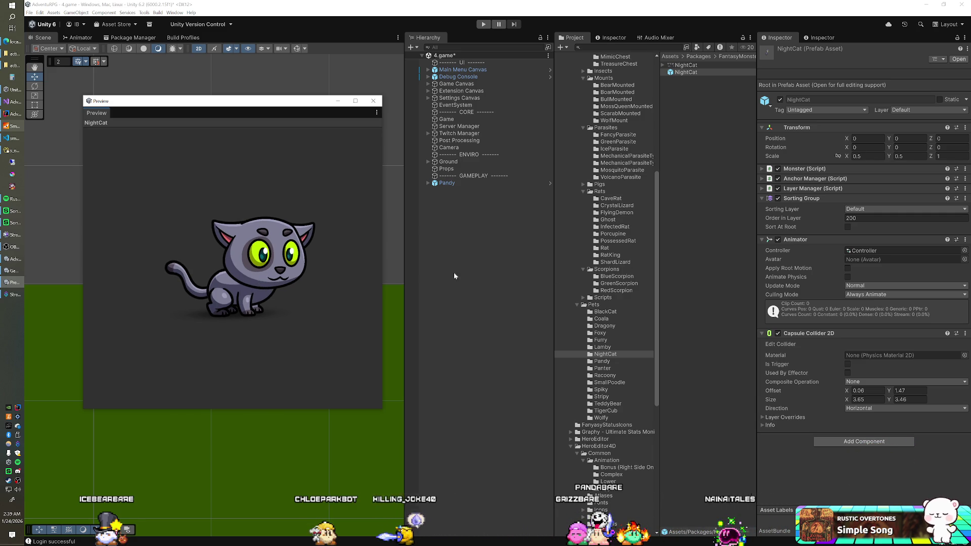
{"action": "left_click", "coordinate": [611, 339]}
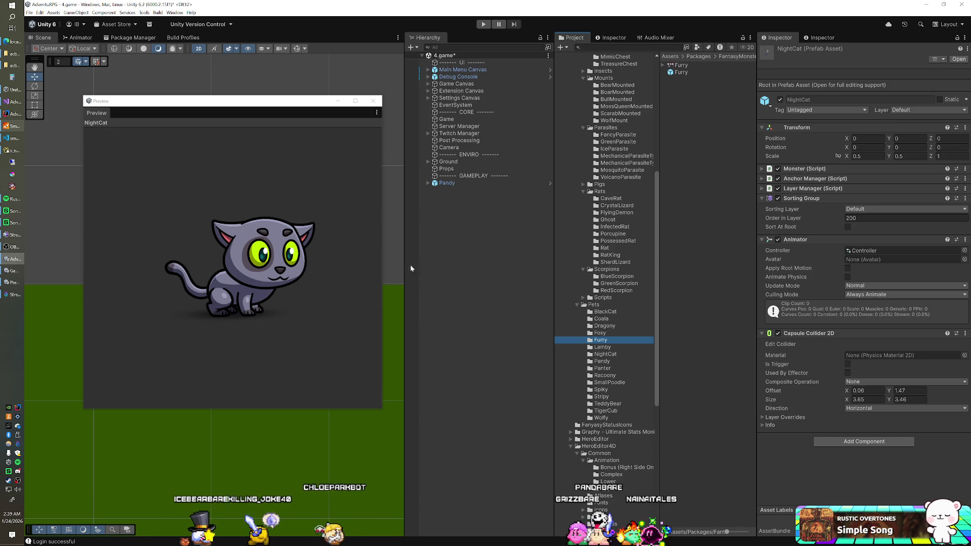
{"action": "left_click", "coordinate": [693, 74]}
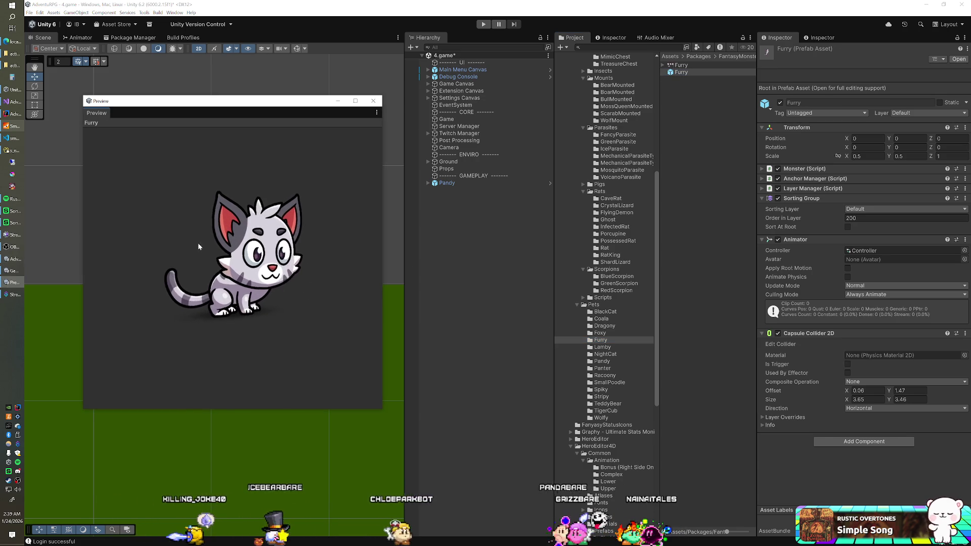
{"action": "left_click", "coordinate": [208, 229]}
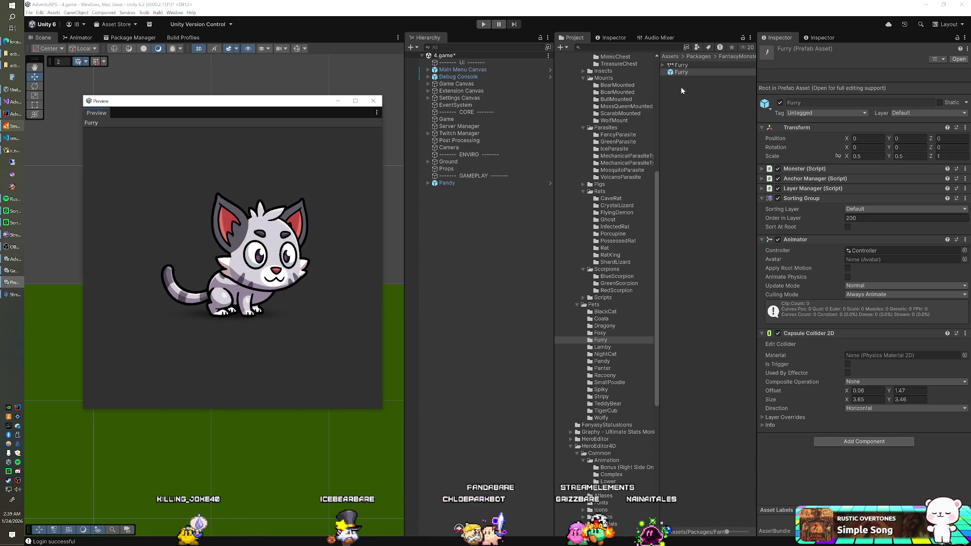
{"action": "left_click_drag", "start_coordinate": [681, 72], "coordinate": [460, 213]}
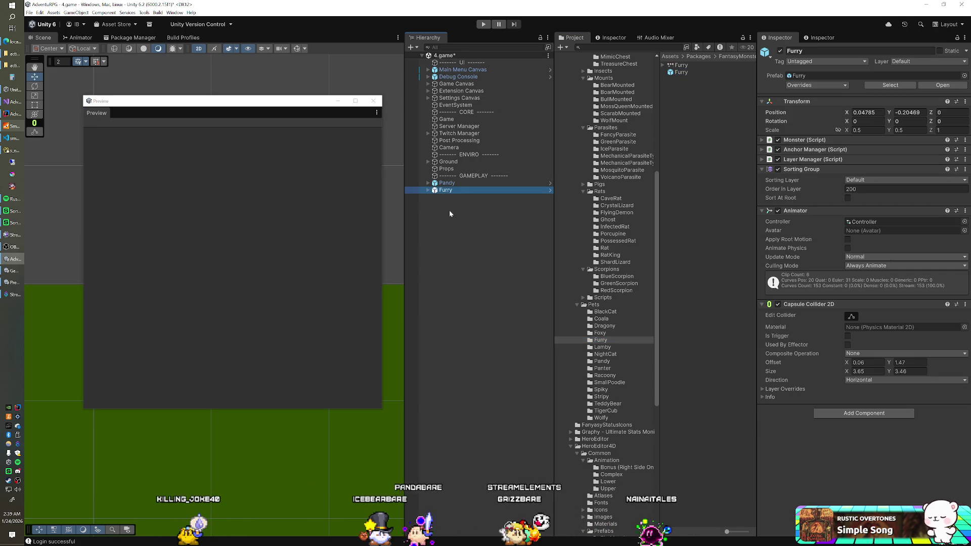
{"action": "left_click", "coordinate": [374, 101]}
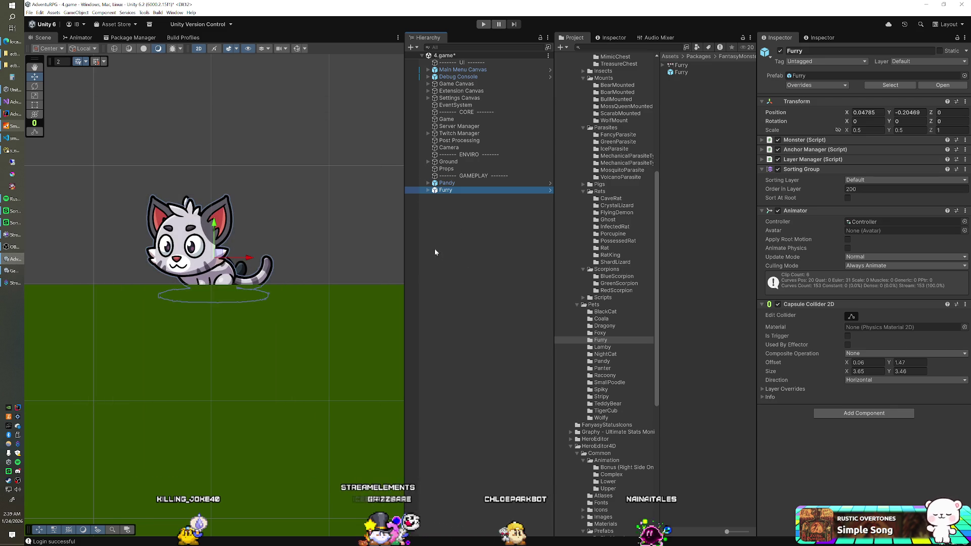
Open the Prefabs > Characters > Companions folder.
{"action": "scroll", "coordinate": [615, 249], "scroll_direction": "down", "scroll_amount": 8}
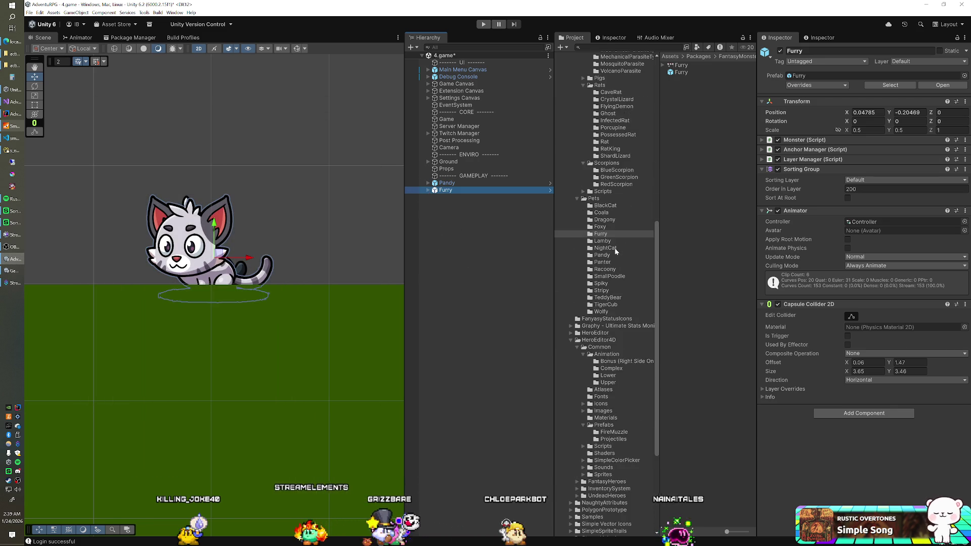
{"action": "scroll", "coordinate": [627, 251], "scroll_direction": "down", "scroll_amount": 3}
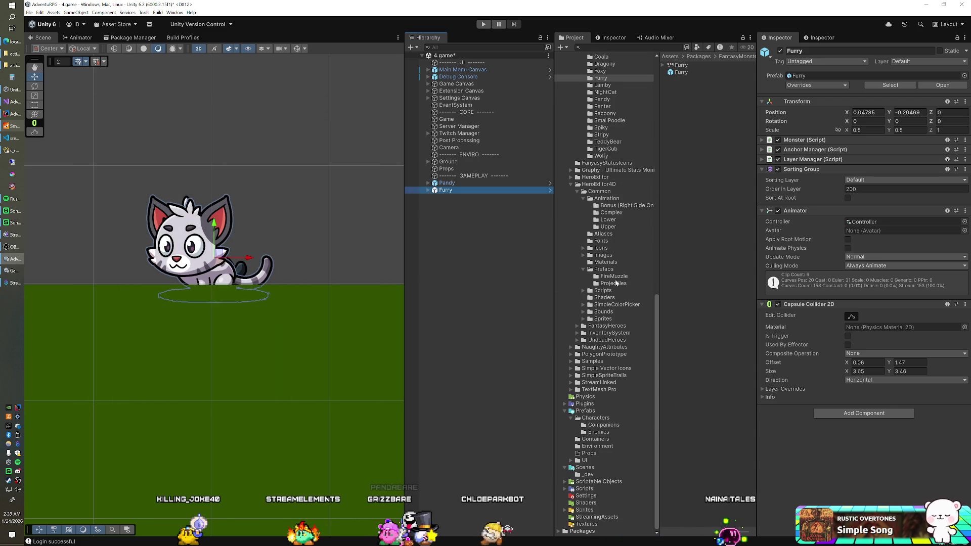
{"action": "left_click", "coordinate": [601, 427]}
Disable the Shadow child in the Evil Eye and Mohawk Bat enemy prefabs, saving Evil Eye.
{"action": "left_click", "coordinate": [601, 432]}
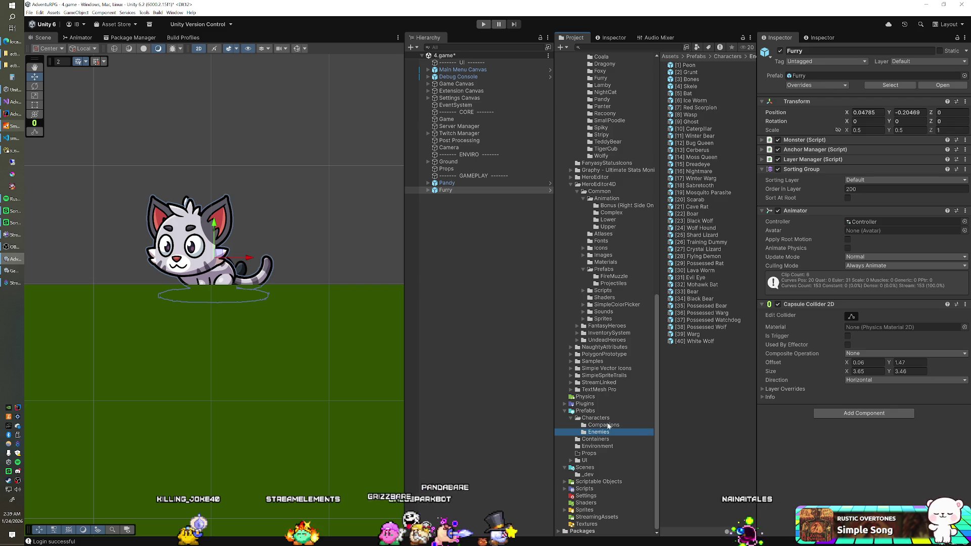
{"action": "left_click", "coordinate": [693, 277]}
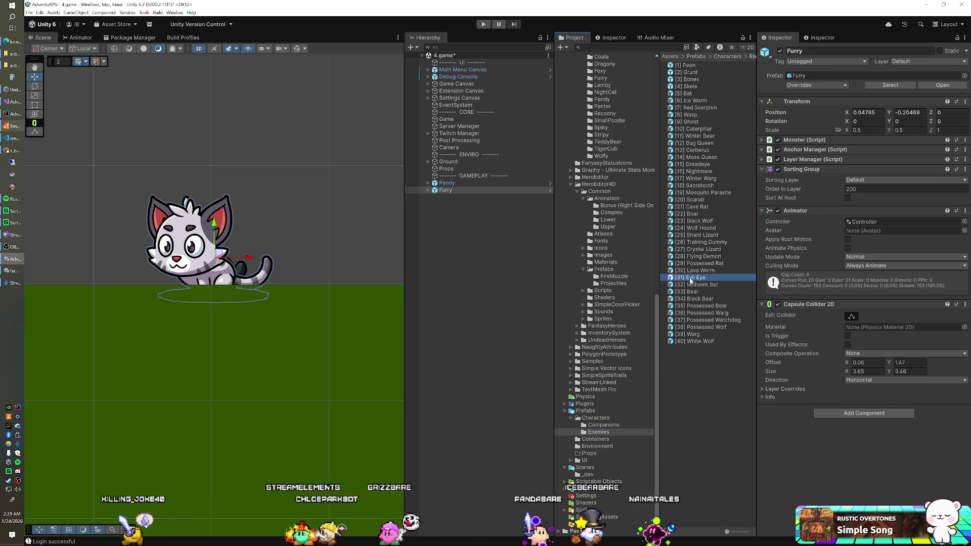
{"action": "key", "text": "Return"}
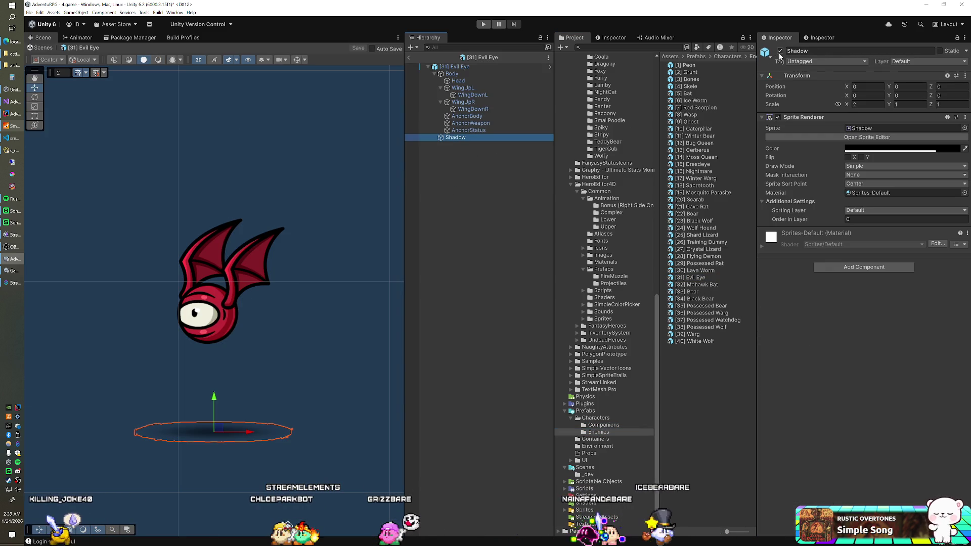
{"action": "left_click", "coordinate": [780, 52]}
{"action": "left_click", "coordinate": [702, 285]}
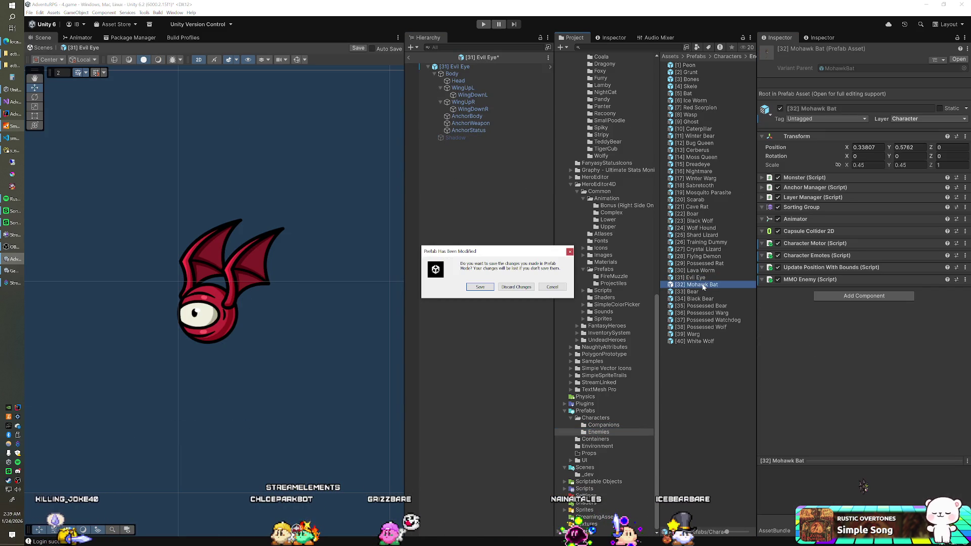
{"action": "key", "text": "Return"}
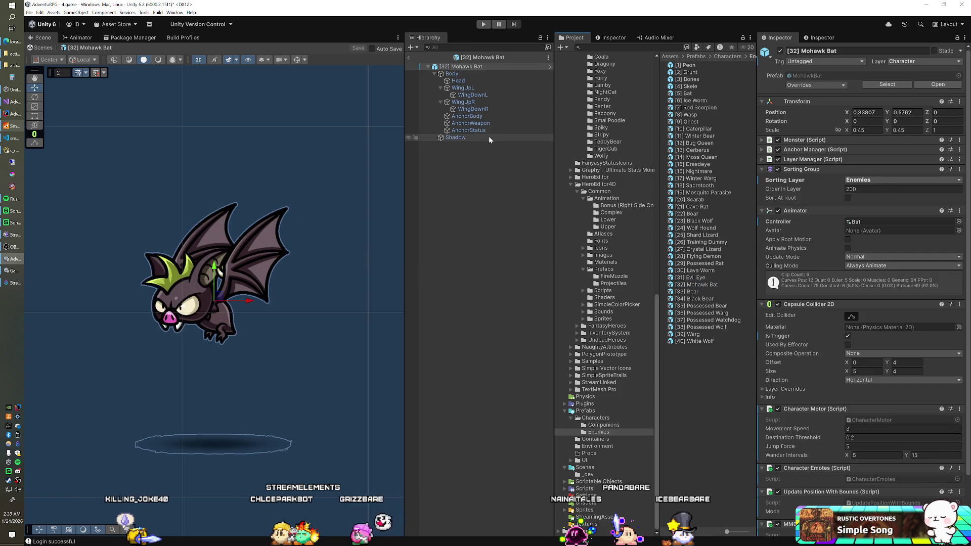
{"action": "left_click", "coordinate": [489, 137]}
{"action": "left_click", "coordinate": [781, 51]}
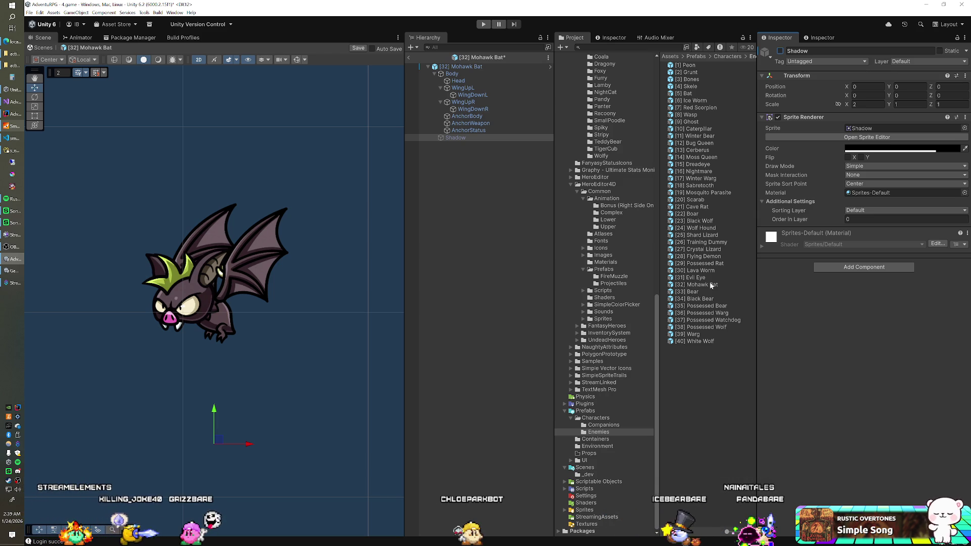
Disable the Shadow child in the Bear, Black Bear and Possessed Bear prefabs, saving each.
{"action": "double_click", "coordinate": [695, 293]}
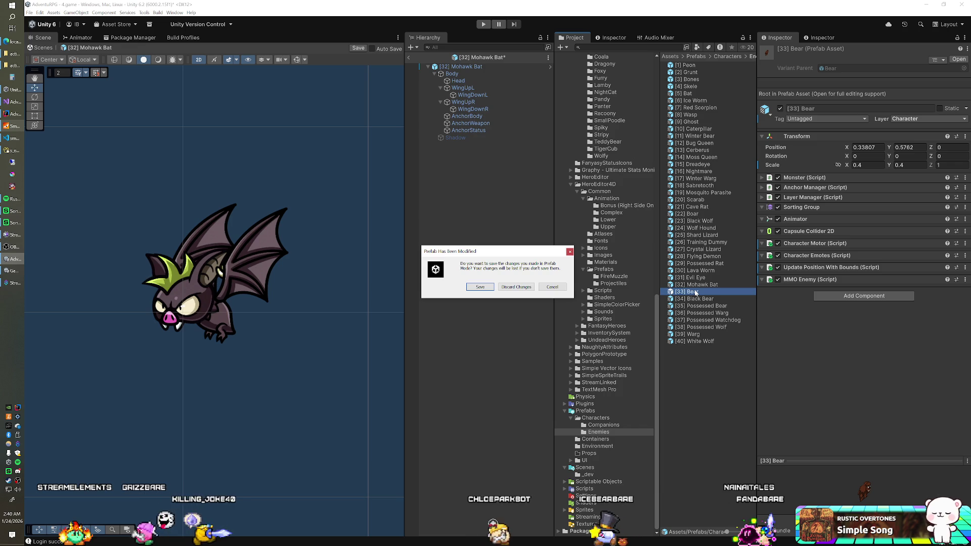
{"action": "key", "text": "Escape"}
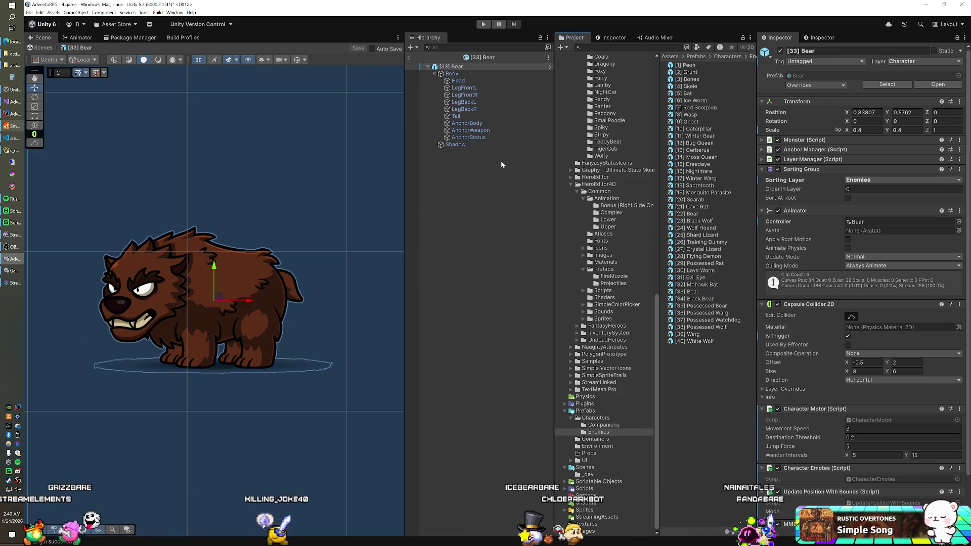
{"action": "left_click", "coordinate": [451, 145]}
{"action": "left_click", "coordinate": [780, 51]}
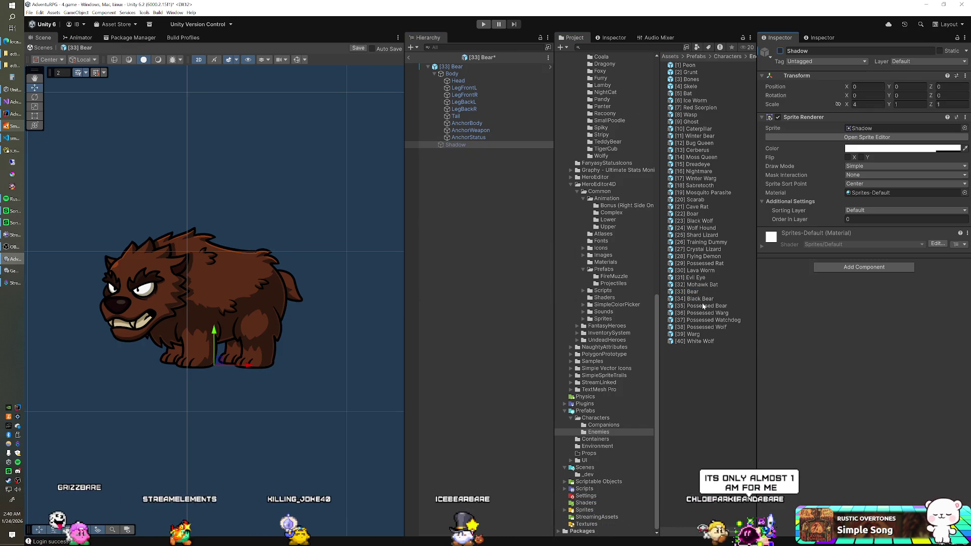
{"action": "double_click", "coordinate": [703, 300]}
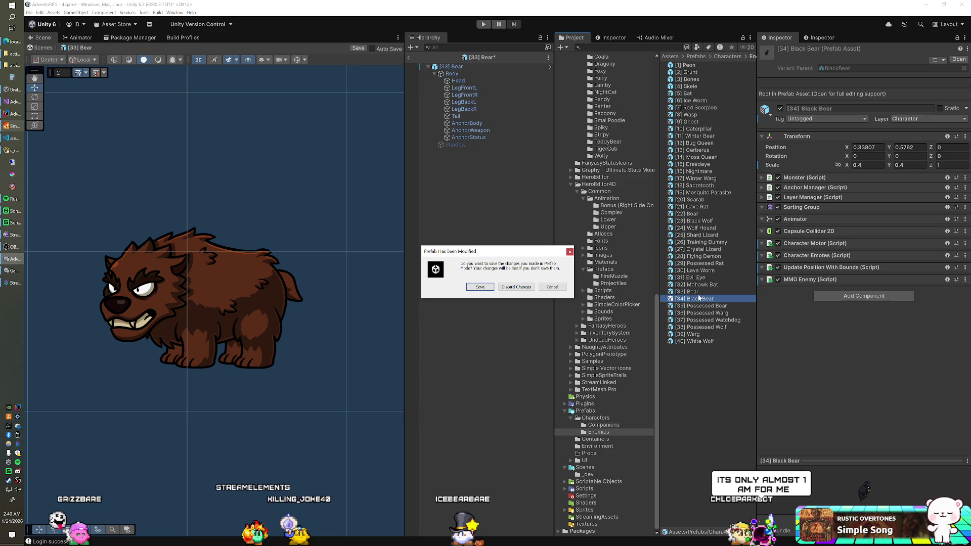
{"action": "key", "text": "Return"}
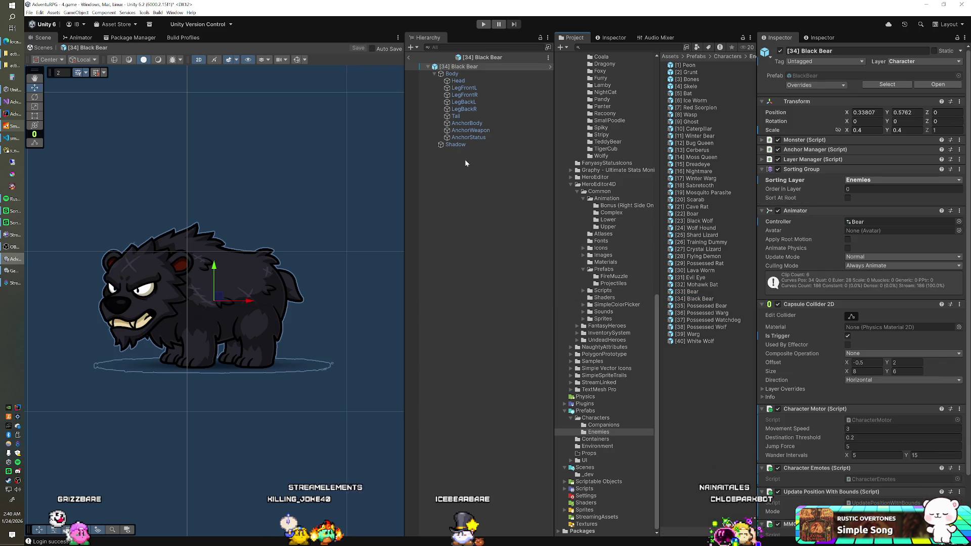
{"action": "left_click", "coordinate": [451, 144]}
{"action": "left_click", "coordinate": [780, 51]}
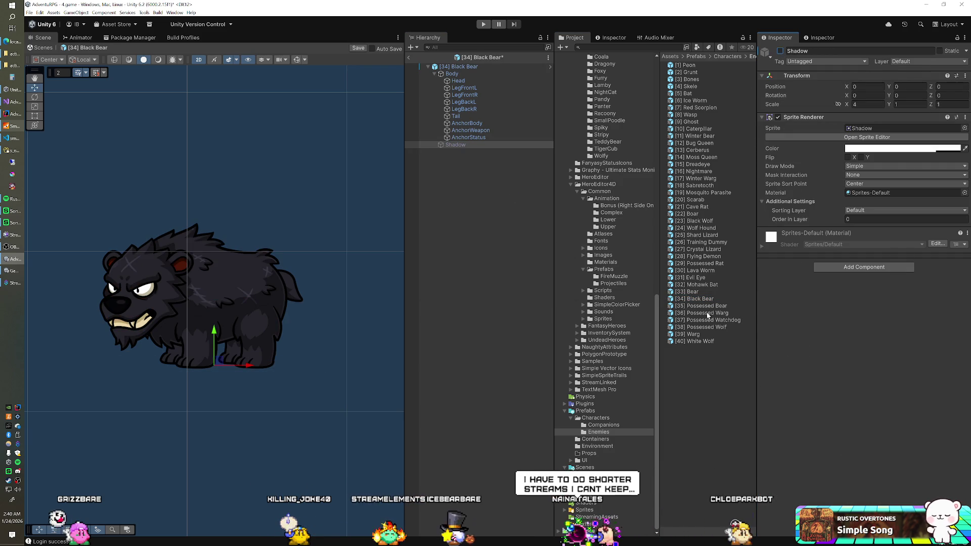
{"action": "double_click", "coordinate": [707, 307]}
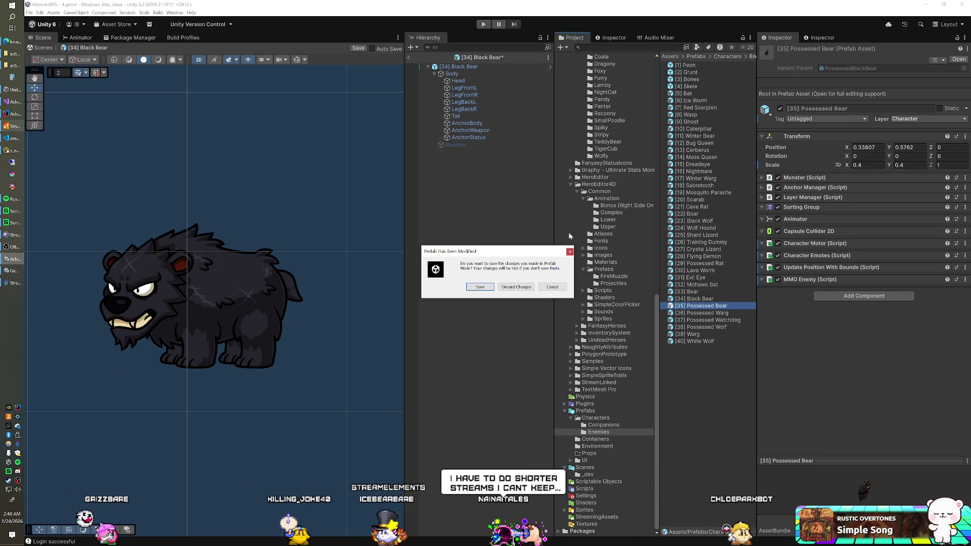
{"action": "key", "text": "Return"}
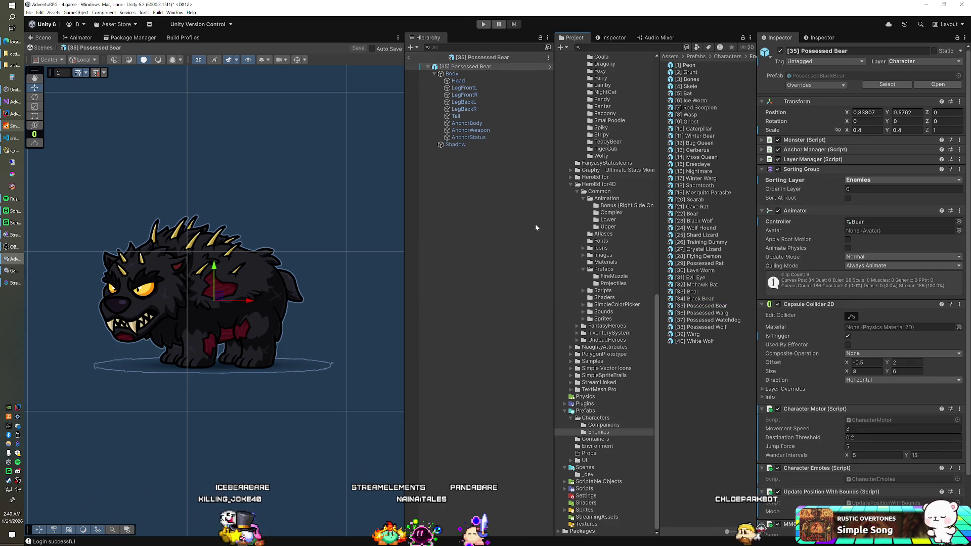
{"action": "left_click", "coordinate": [481, 146]}
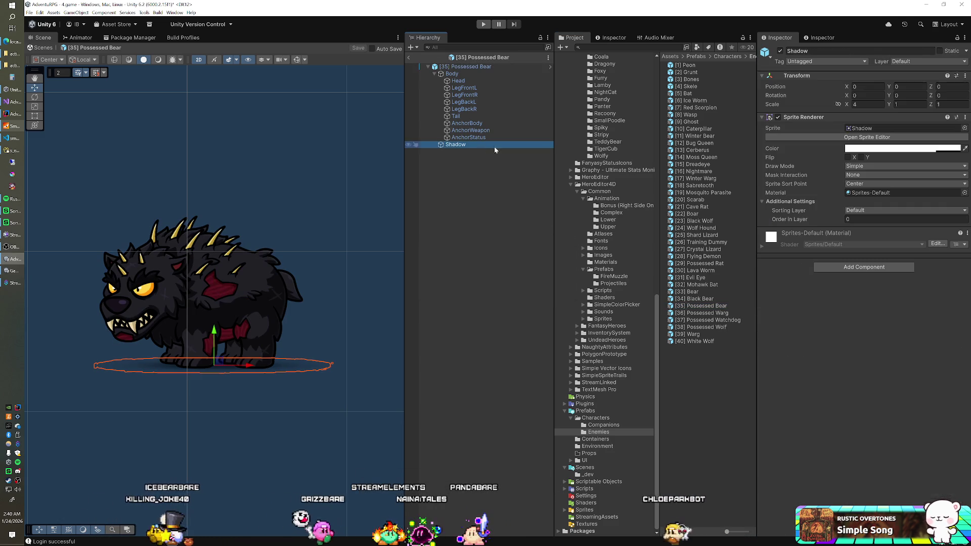
{"action": "left_click", "coordinate": [781, 51]}
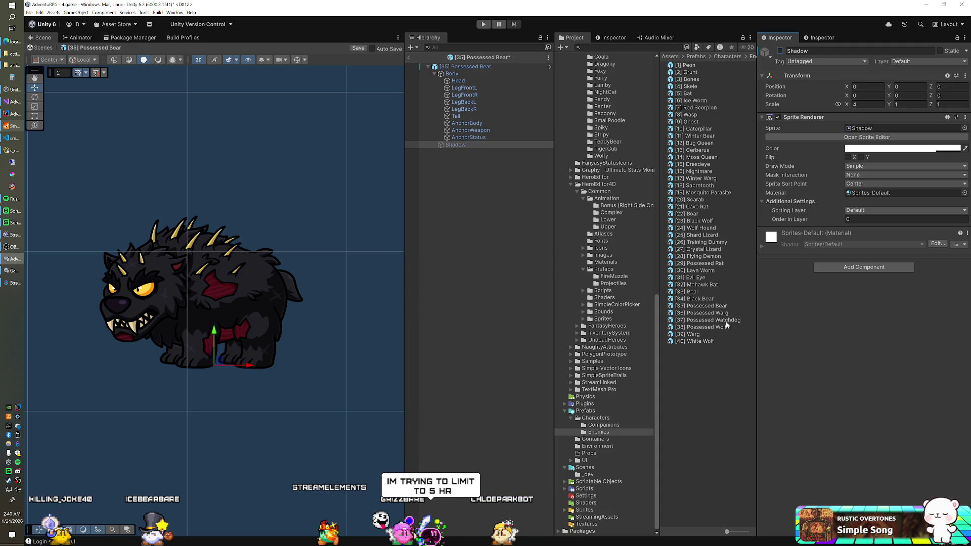
Save the Possessed Bear, then disable the Shadow children of Possessed Warg and Possessed Watchdog.
{"action": "double_click", "coordinate": [702, 312]}
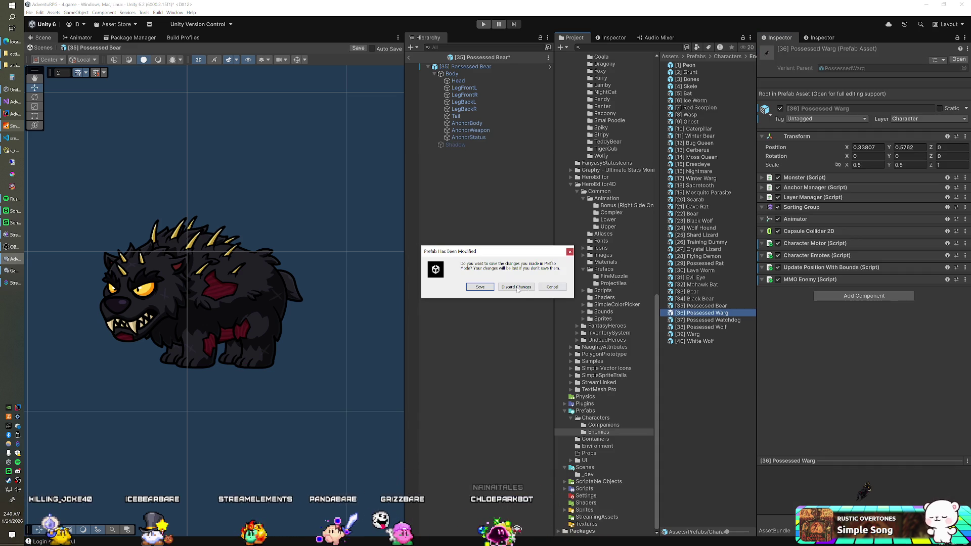
{"action": "left_click", "coordinate": [480, 286]}
{"action": "left_click", "coordinate": [472, 144]}
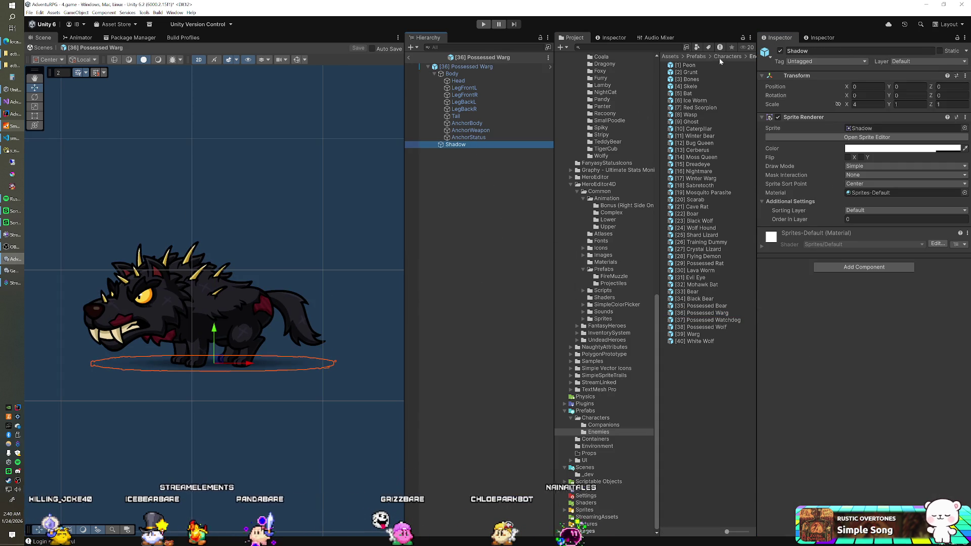
{"action": "left_click", "coordinate": [780, 51]}
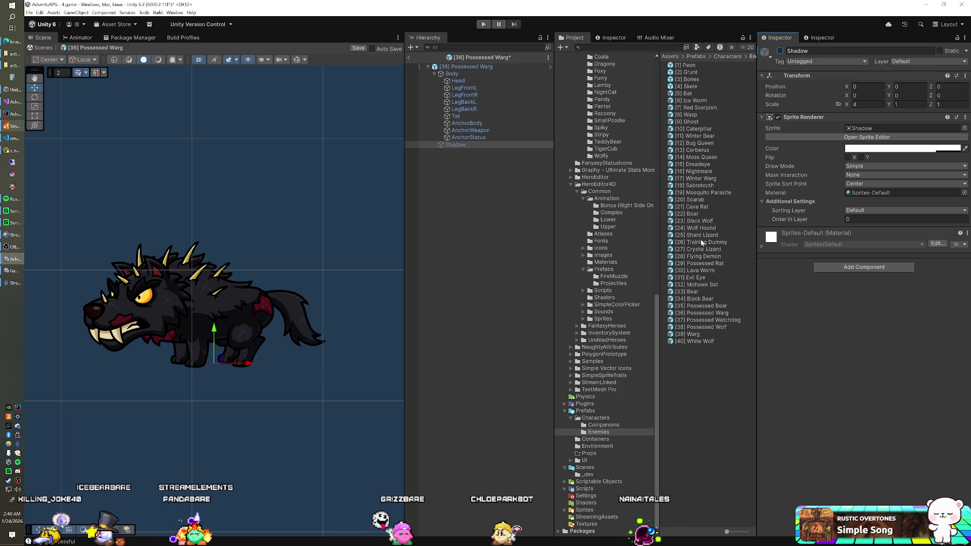
{"action": "double_click", "coordinate": [707, 320]}
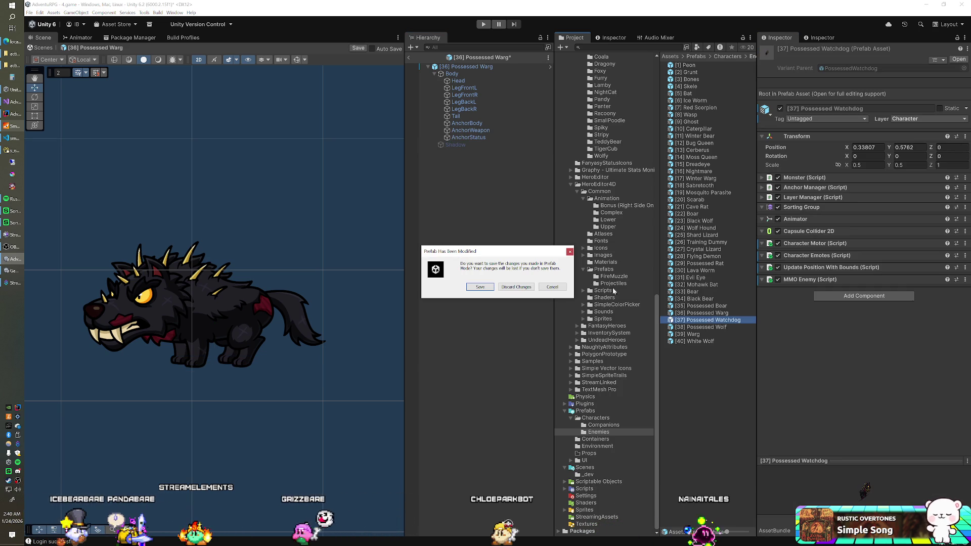
{"action": "left_click", "coordinate": [480, 287]}
{"action": "left_click", "coordinate": [476, 139]}
{"action": "left_click", "coordinate": [475, 145]}
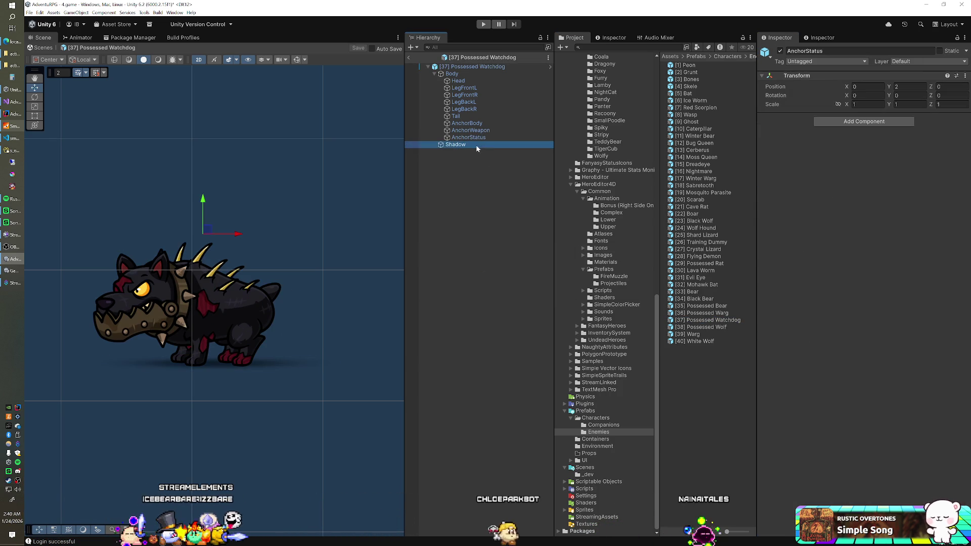
{"action": "left_click", "coordinate": [780, 51]}
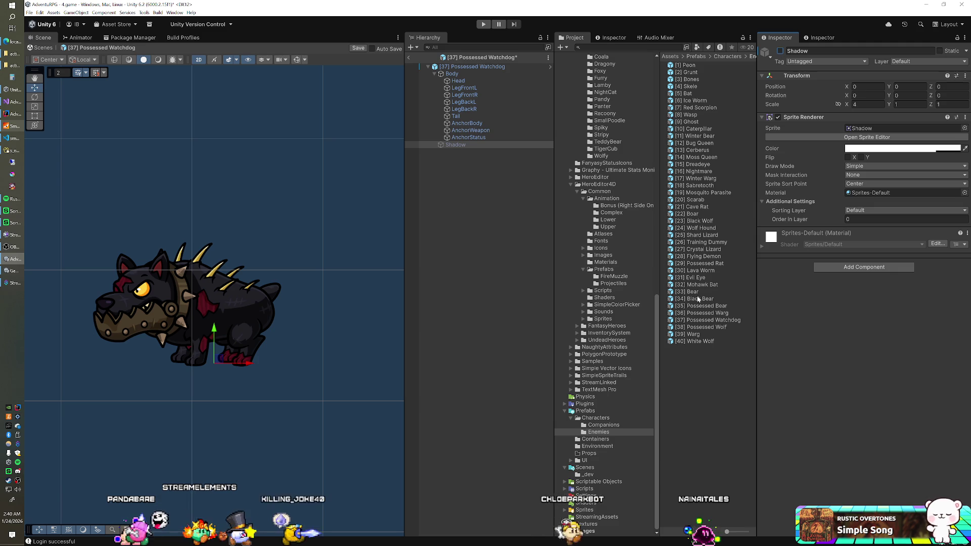
Disable the Shadow children of the Possessed Wolf and Warg prefabs, saving each.
{"action": "double_click", "coordinate": [706, 327]}
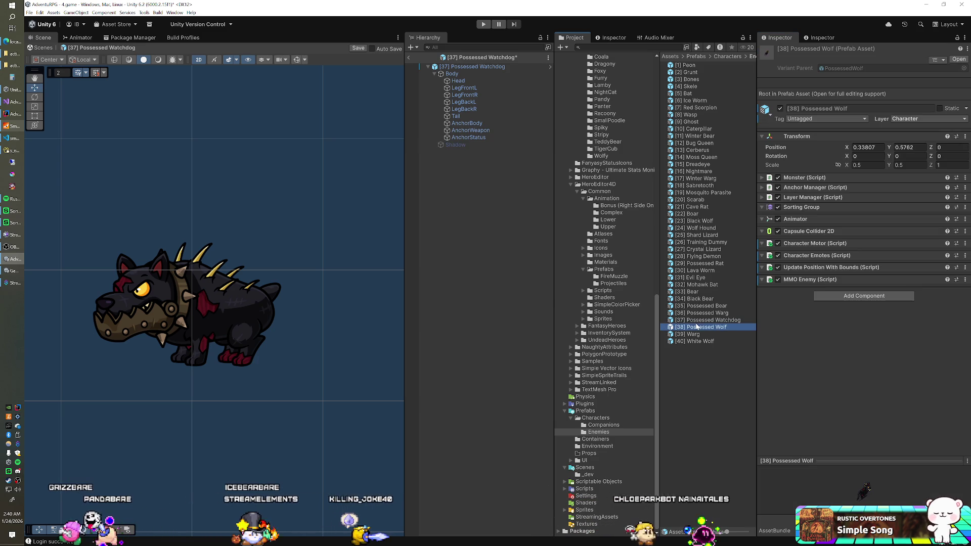
{"action": "left_click", "coordinate": [481, 286]}
{"action": "left_click", "coordinate": [488, 145]}
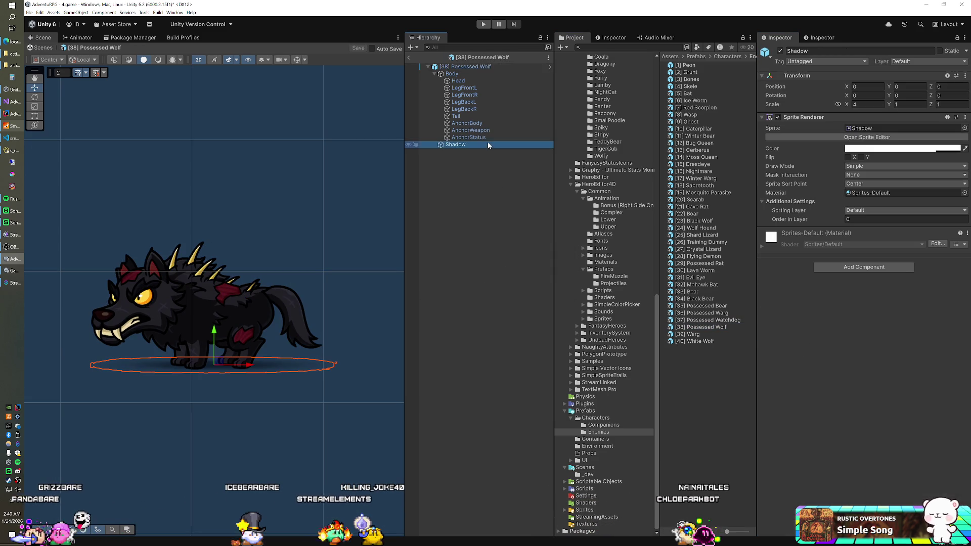
{"action": "left_click", "coordinate": [780, 51]}
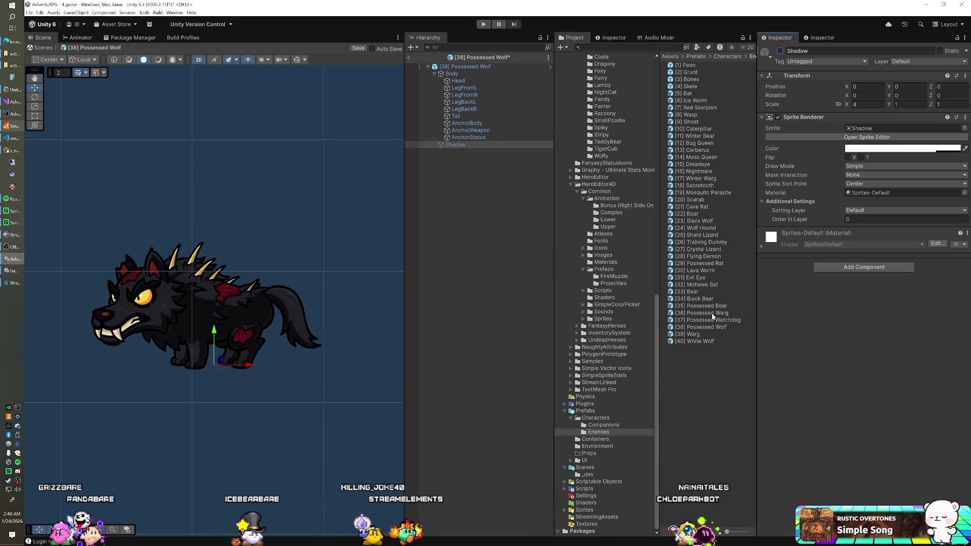
{"action": "double_click", "coordinate": [693, 335]}
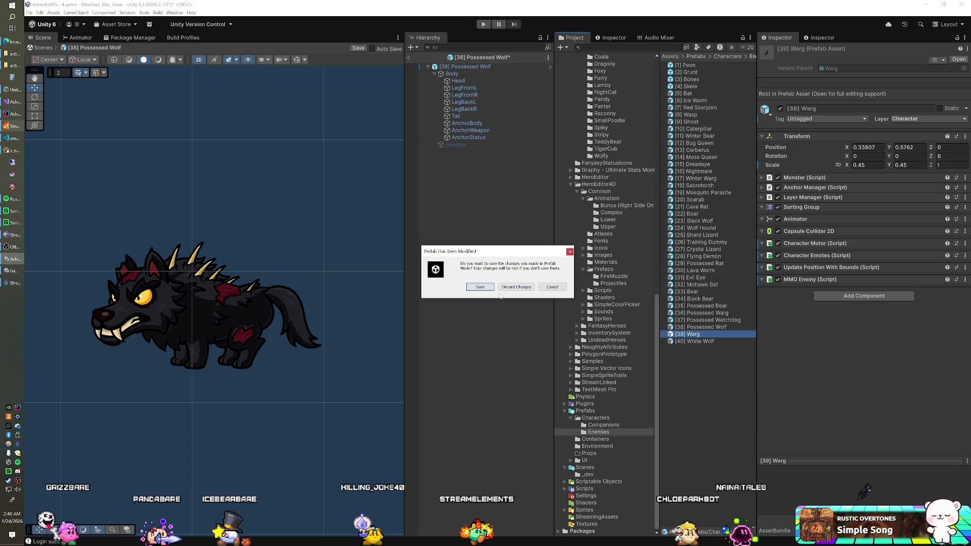
{"action": "left_click", "coordinate": [513, 283]}
{"action": "left_click", "coordinate": [482, 145]}
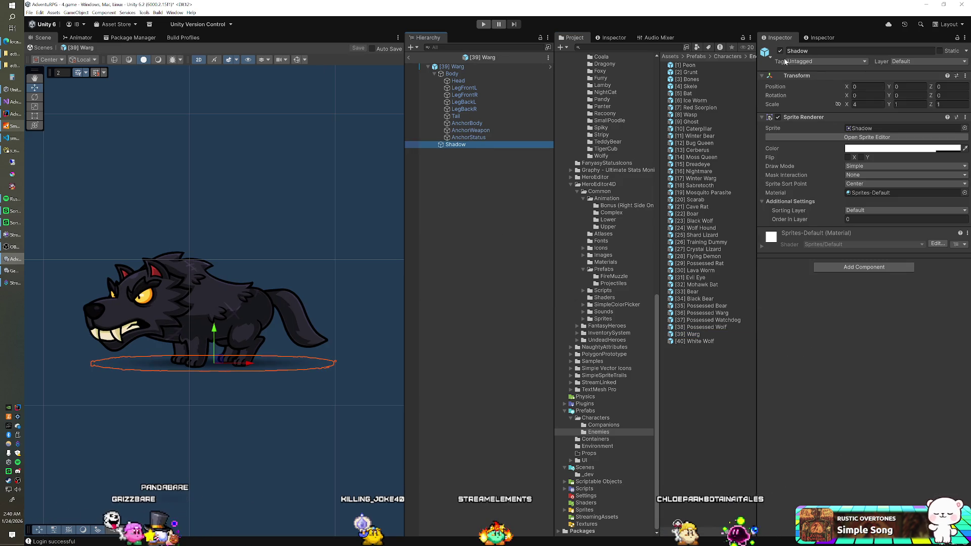
Save Warg, disable White Wolf's Shadow child, and return to the 4.game scene.
{"action": "double_click", "coordinate": [699, 341]}
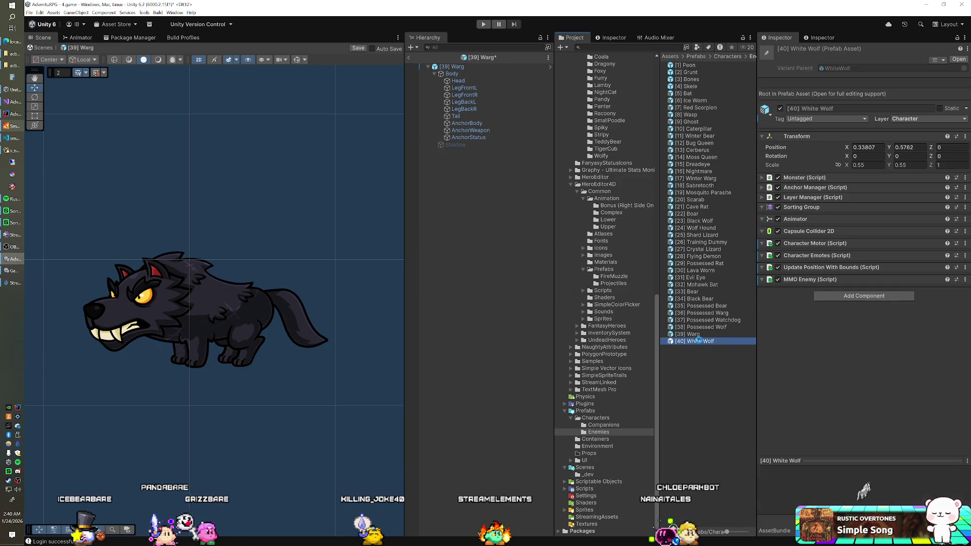
{"action": "left_click", "coordinate": [481, 287]}
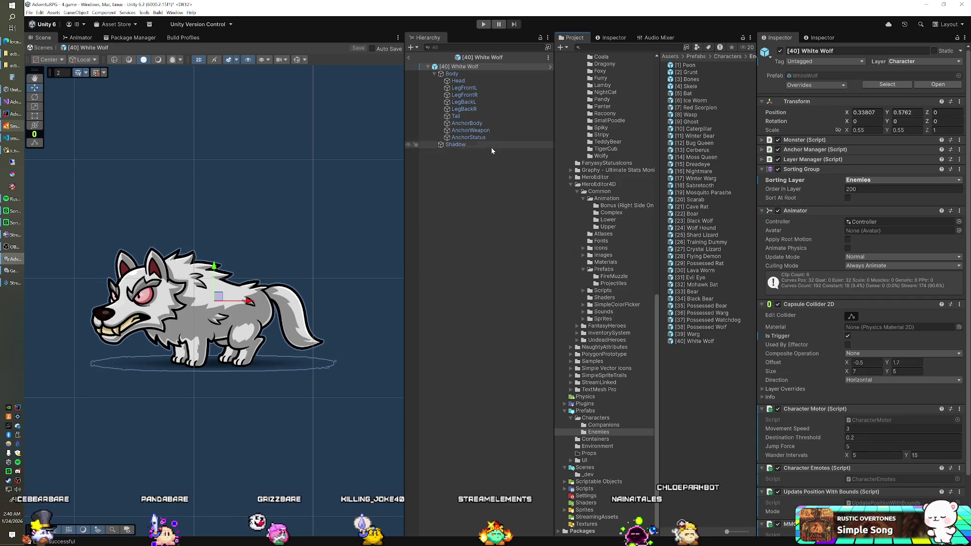
{"action": "left_click", "coordinate": [486, 146]}
{"action": "left_click", "coordinate": [780, 51]}
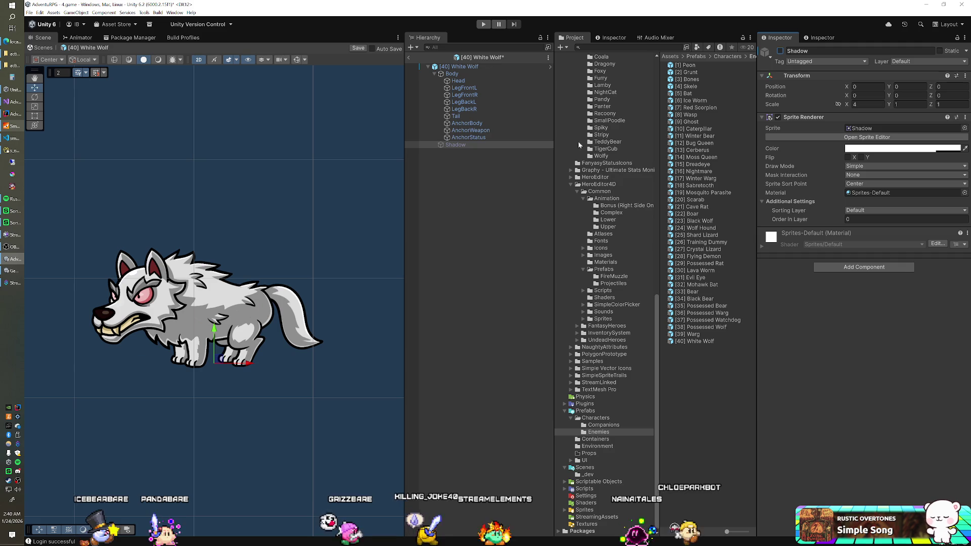
{"action": "left_click", "coordinate": [408, 58]}
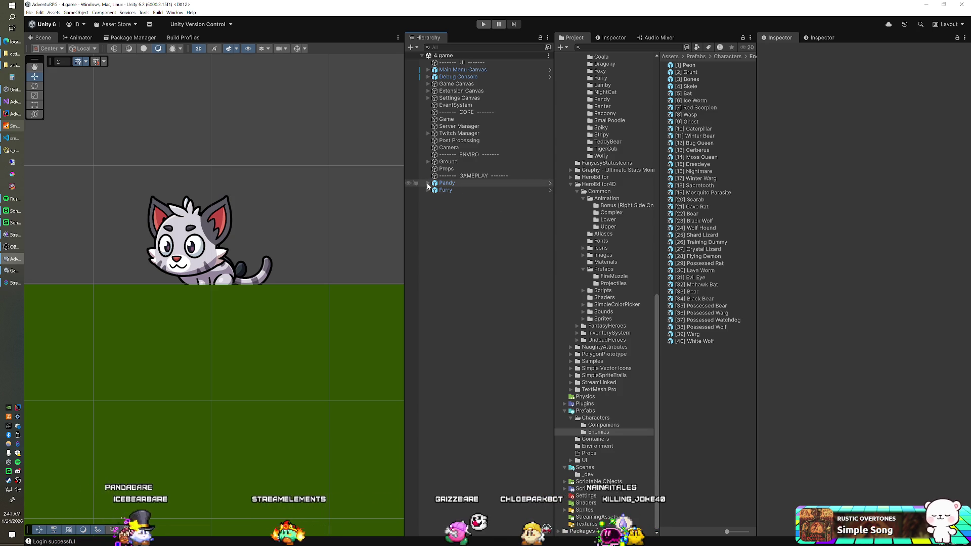
In the Companions prefab folder, disable the Bacon prefab's Shadow child and save it.
{"action": "left_click", "coordinate": [616, 423]}
{"action": "double_click", "coordinate": [682, 65]}
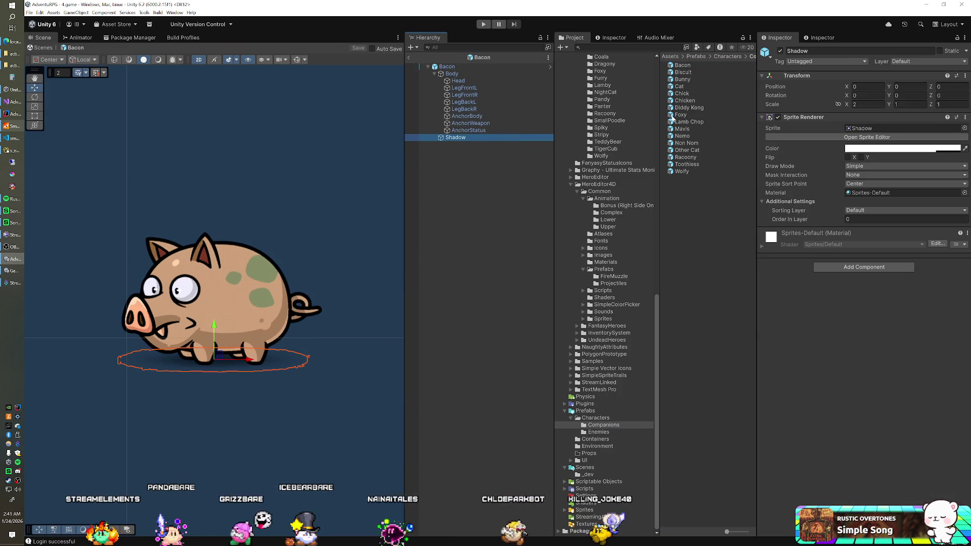
{"action": "left_click", "coordinate": [781, 50]}
{"action": "double_click", "coordinate": [706, 72]}
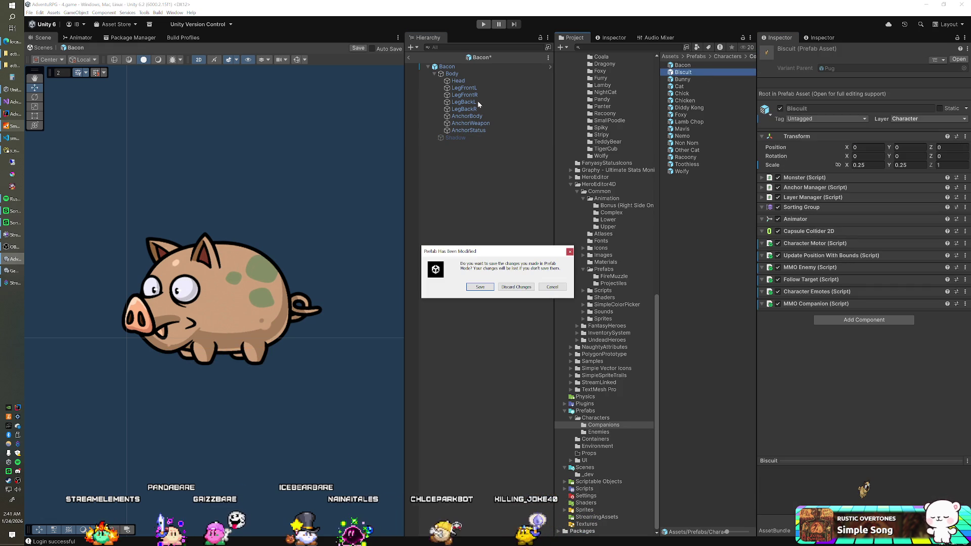
{"action": "key", "text": "Return"}
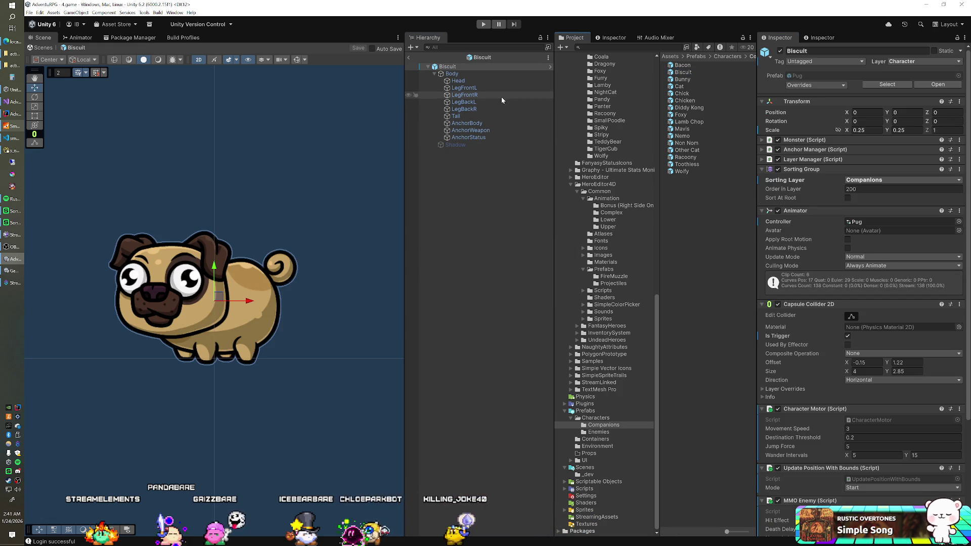
Select the Bunny prefab's Shadow child, then move on to the Cat prefab.
{"action": "double_click", "coordinate": [682, 79]}
{"action": "left_click", "coordinate": [464, 146]}
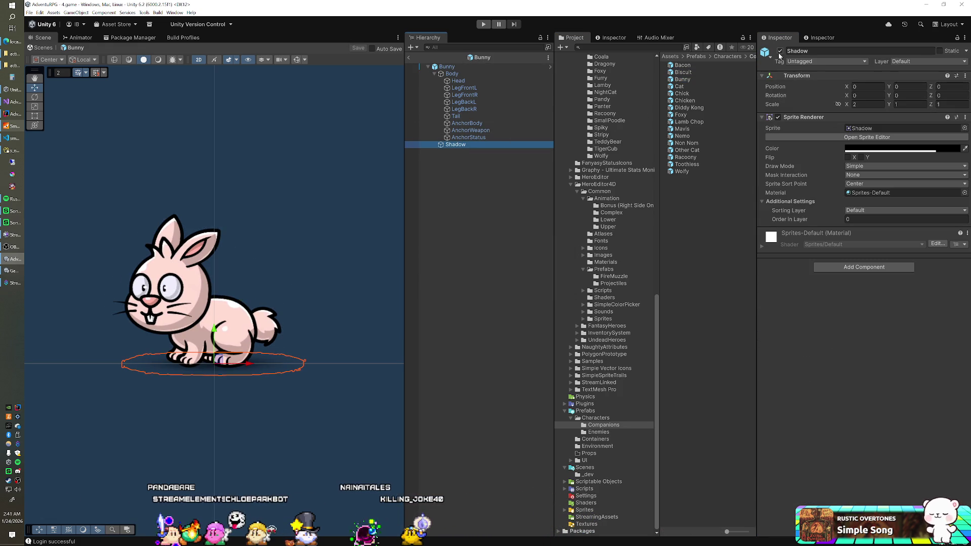
{"action": "double_click", "coordinate": [688, 87]}
Save Bunny, then disable the Shadow children of the Chick and Chicken prefabs.
{"action": "key", "text": "Return"}
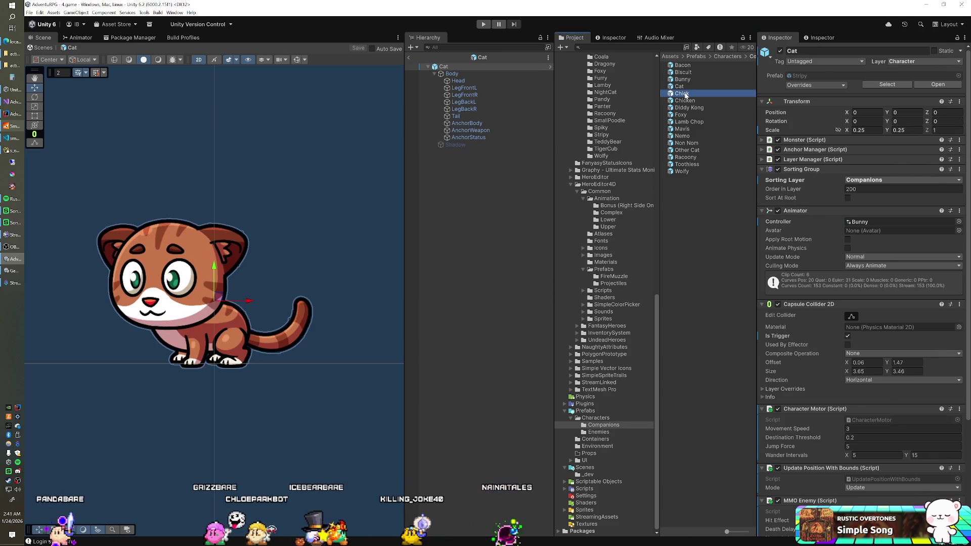
{"action": "double_click", "coordinate": [683, 94]}
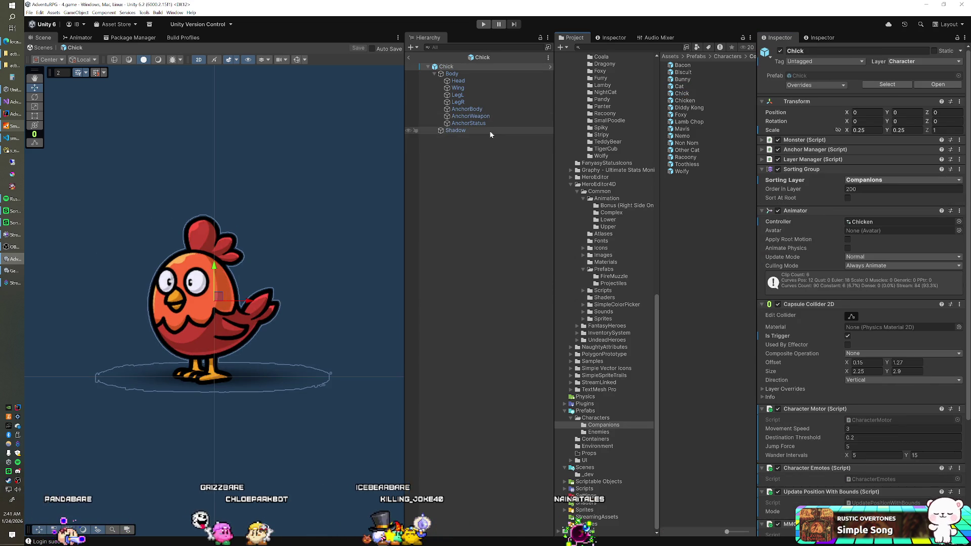
{"action": "left_click", "coordinate": [489, 131]}
{"action": "left_click", "coordinate": [780, 51]}
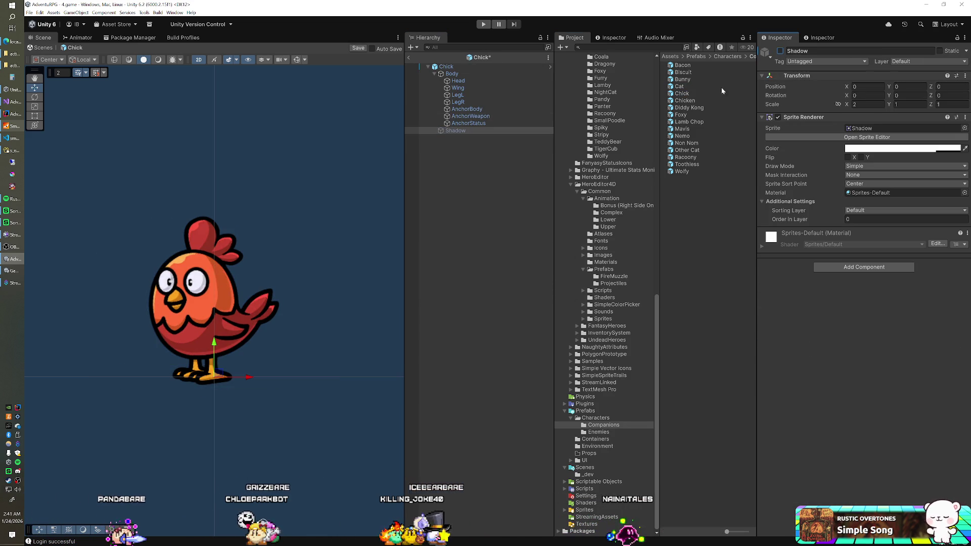
{"action": "double_click", "coordinate": [686, 100]}
{"action": "key", "text": "Return"}
{"action": "left_click", "coordinate": [455, 131]}
{"action": "left_click", "coordinate": [780, 50]}
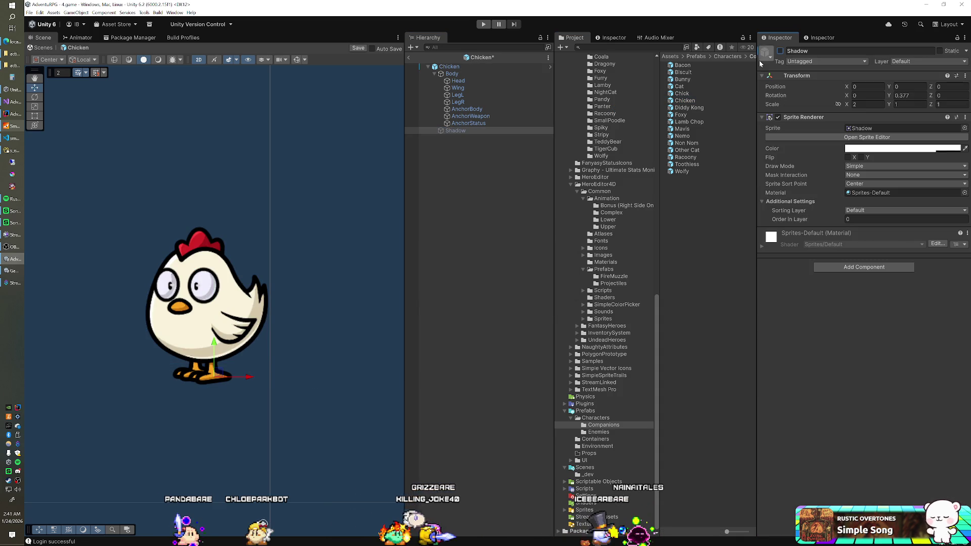
Save Chicken, then disable the Shadow children of the Foxy and Lamb Chop prefabs.
{"action": "double_click", "coordinate": [689, 107]}
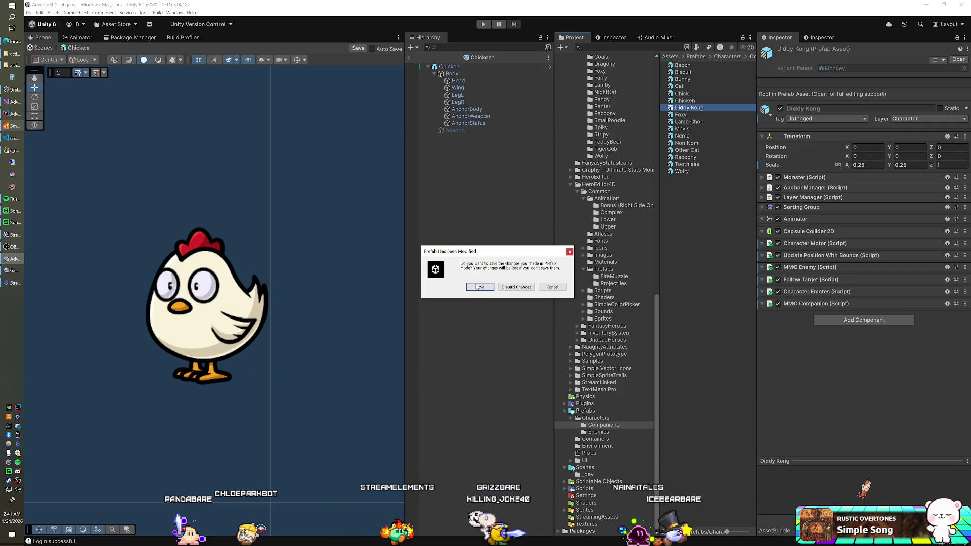
{"action": "left_click", "coordinate": [477, 286]}
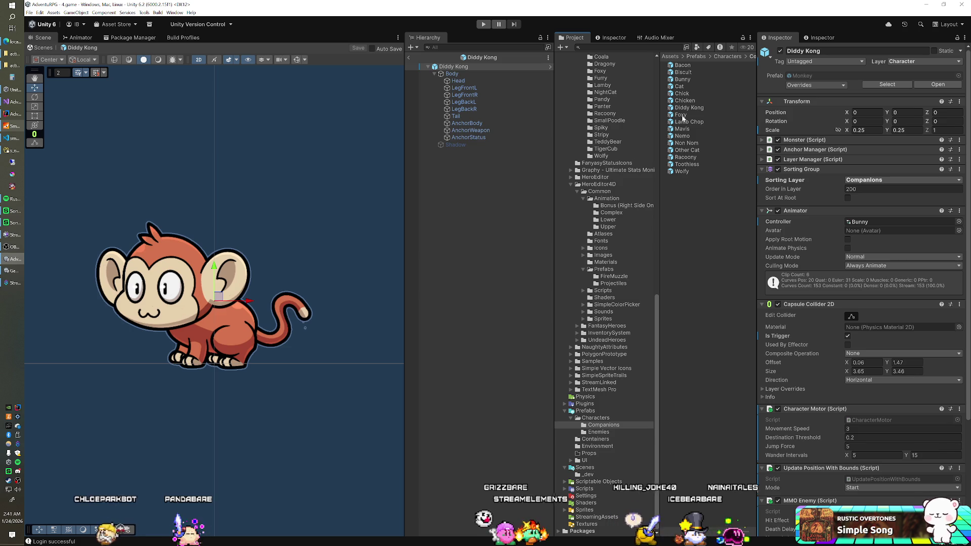
{"action": "double_click", "coordinate": [681, 115]}
{"action": "left_click", "coordinate": [506, 144]}
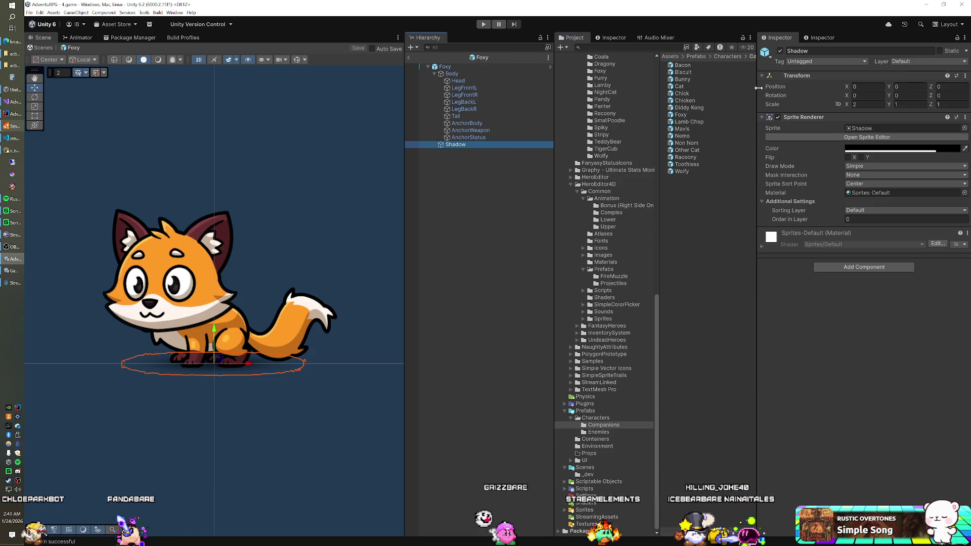
{"action": "left_click", "coordinate": [781, 51]}
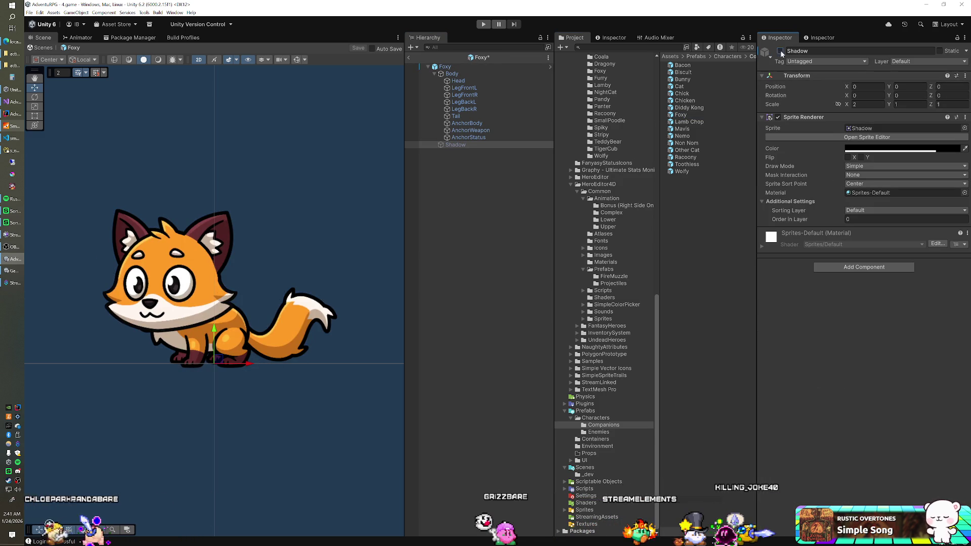
{"action": "double_click", "coordinate": [689, 122]}
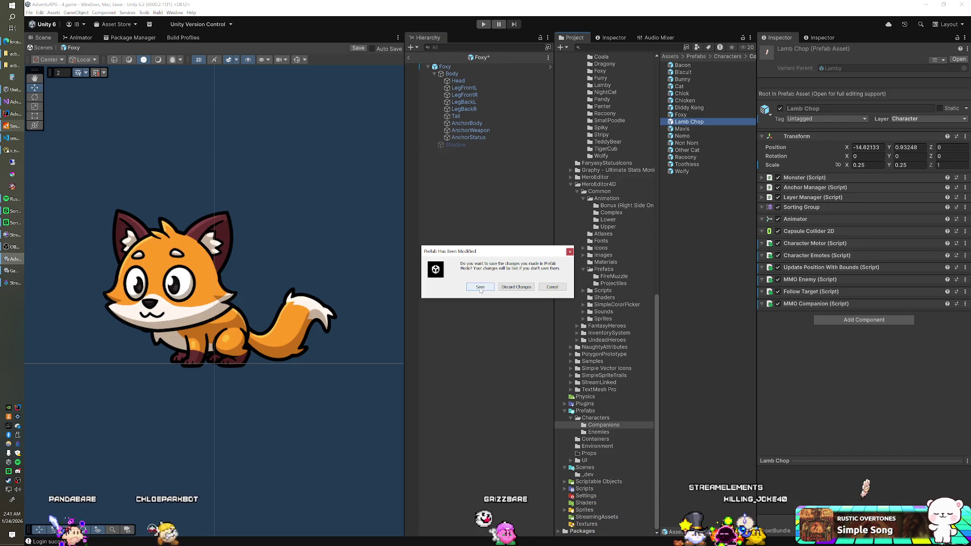
{"action": "left_click", "coordinate": [480, 287]}
{"action": "left_click", "coordinate": [476, 145]}
{"action": "left_click", "coordinate": [780, 51]}
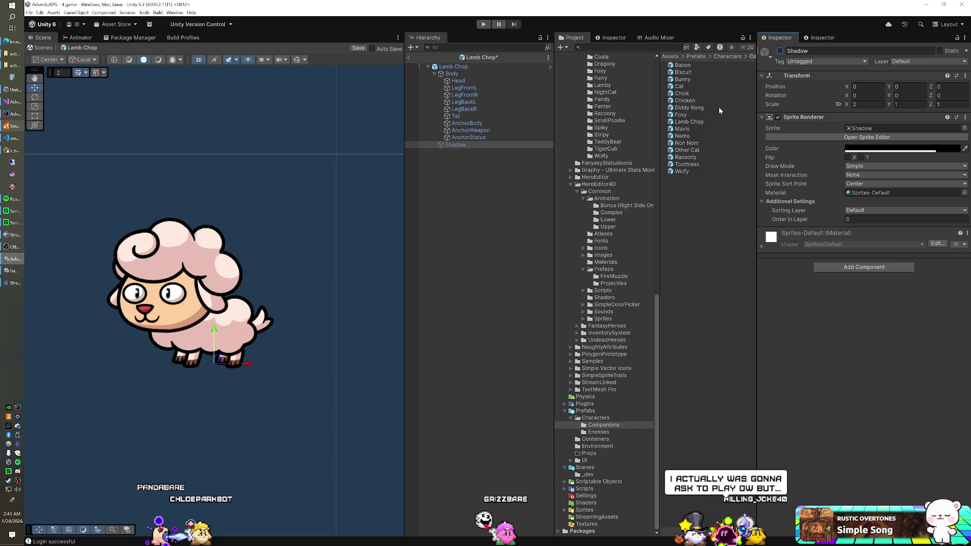
Disable and save the Shadow children of the Mavis and Nemo prefabs.
{"action": "double_click", "coordinate": [691, 129]}
{"action": "left_click", "coordinate": [480, 287]}
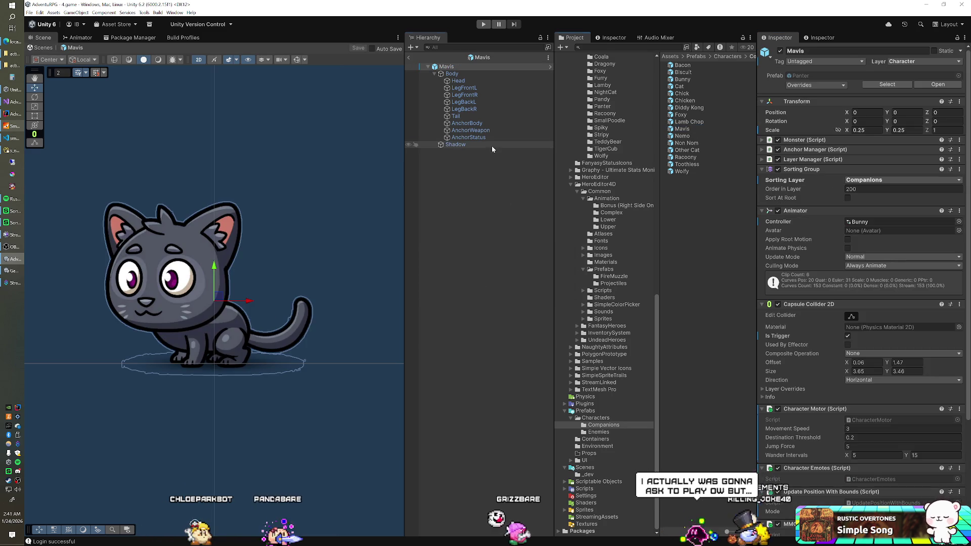
{"action": "left_click", "coordinate": [490, 145]}
{"action": "left_click", "coordinate": [781, 50]}
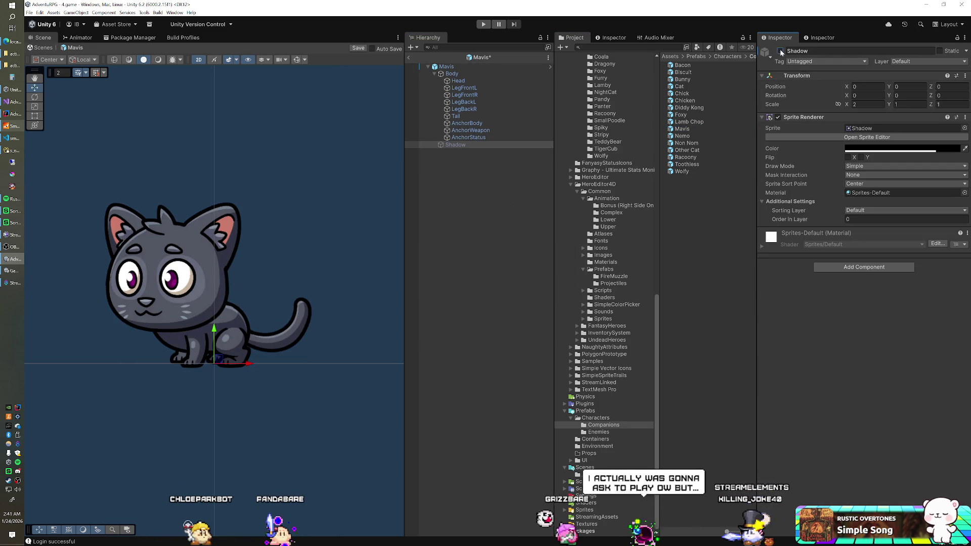
{"action": "double_click", "coordinate": [682, 135]}
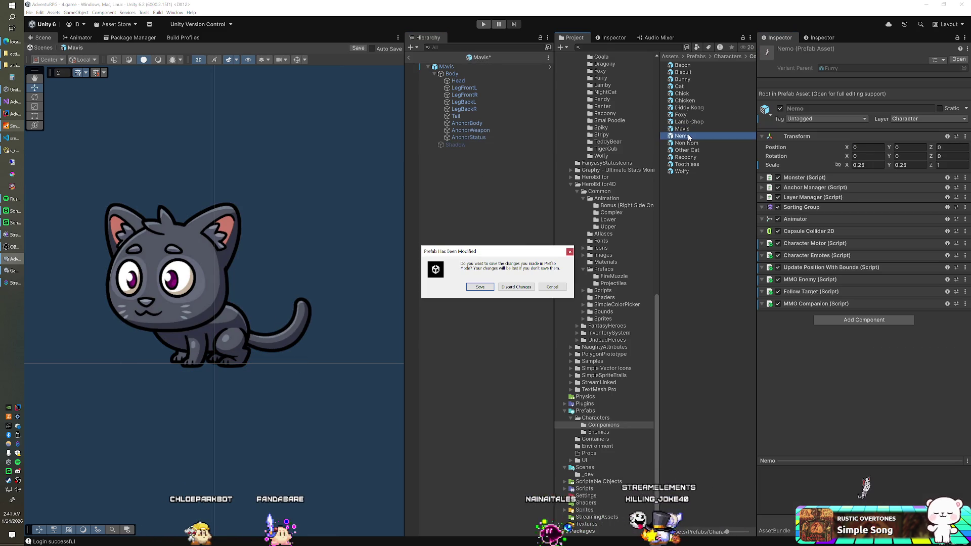
{"action": "left_click", "coordinate": [492, 284]}
{"action": "left_click", "coordinate": [490, 145]}
{"action": "left_click", "coordinate": [780, 51]}
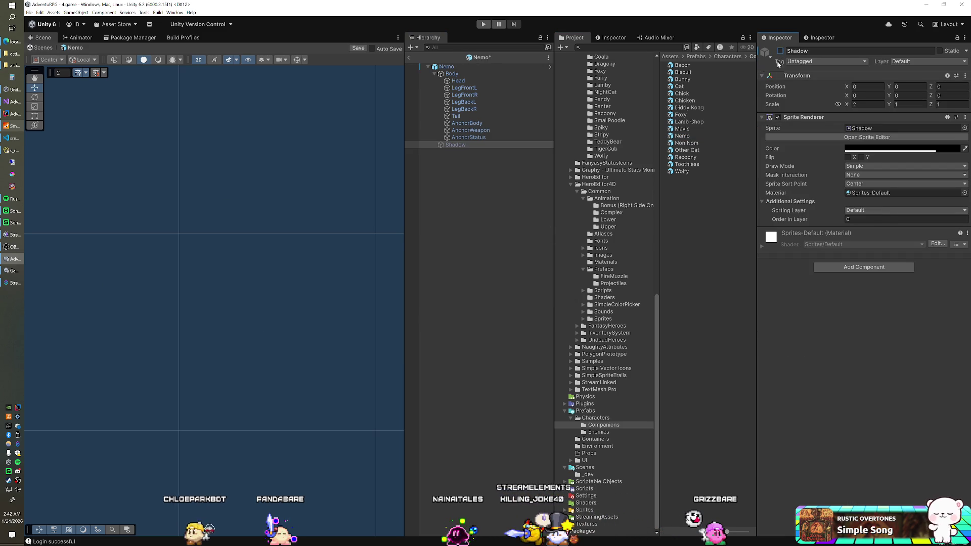
{"action": "double_click", "coordinate": [694, 135]}
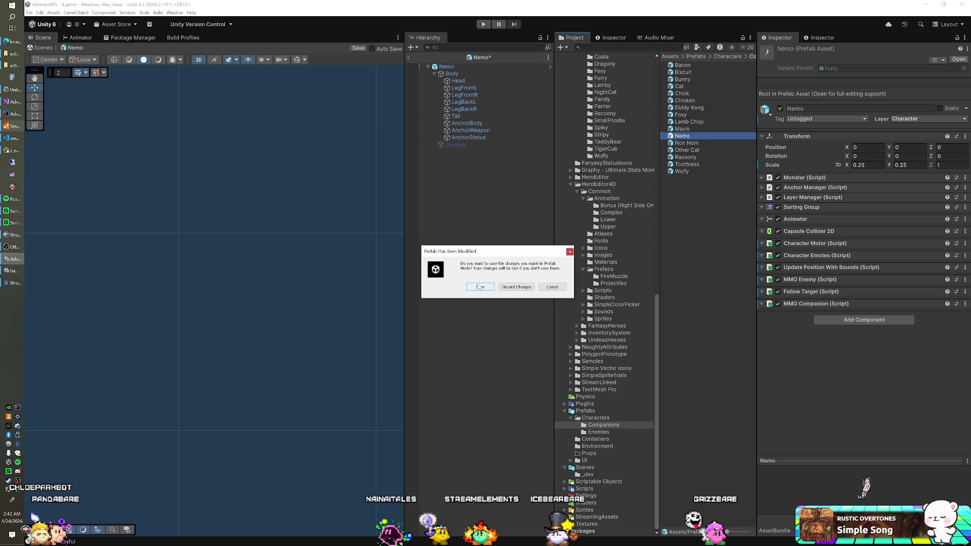
{"action": "left_click", "coordinate": [493, 287]}
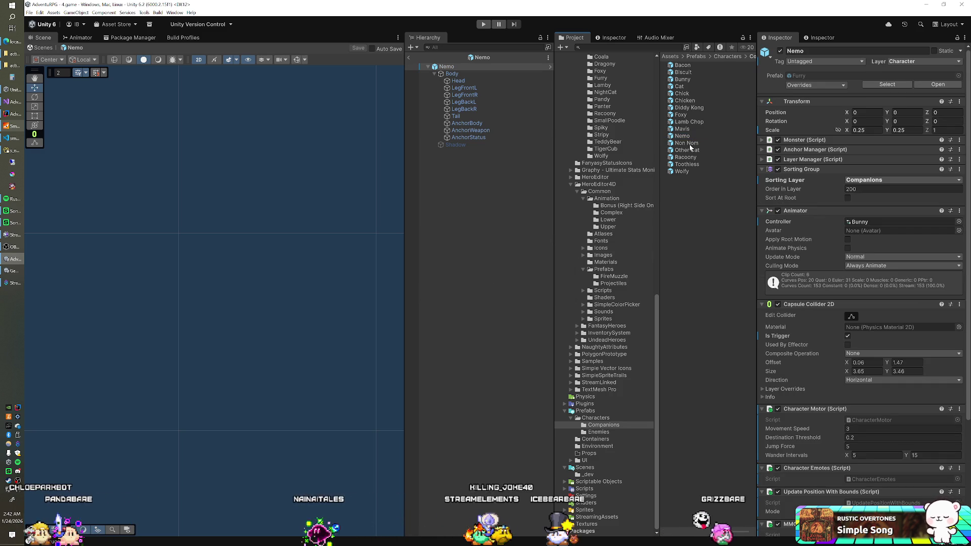
Disable and save the Non Nom and Other Cat Shadows, then select Racoony's Shadow.
{"action": "double_click", "coordinate": [686, 144]}
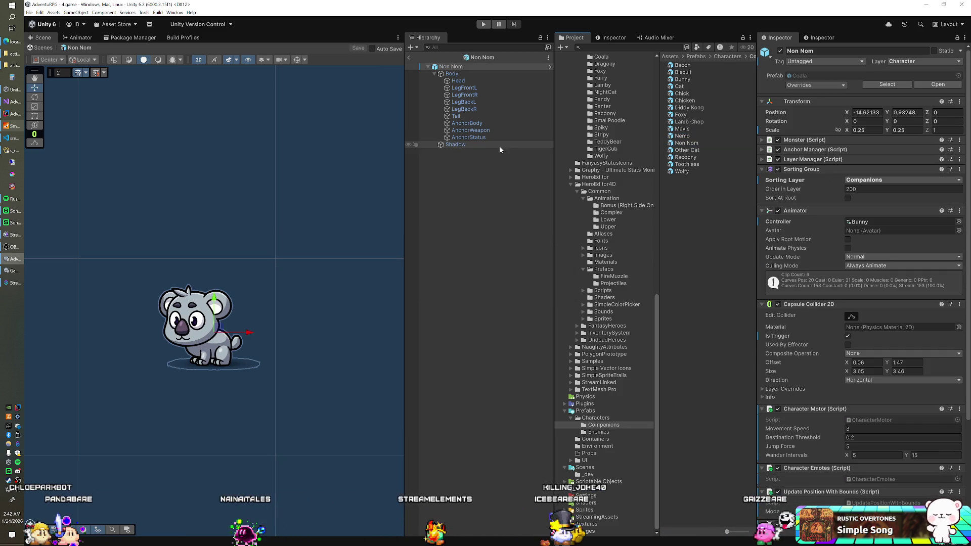
{"action": "left_click", "coordinate": [520, 145]}
{"action": "left_click", "coordinate": [780, 51]}
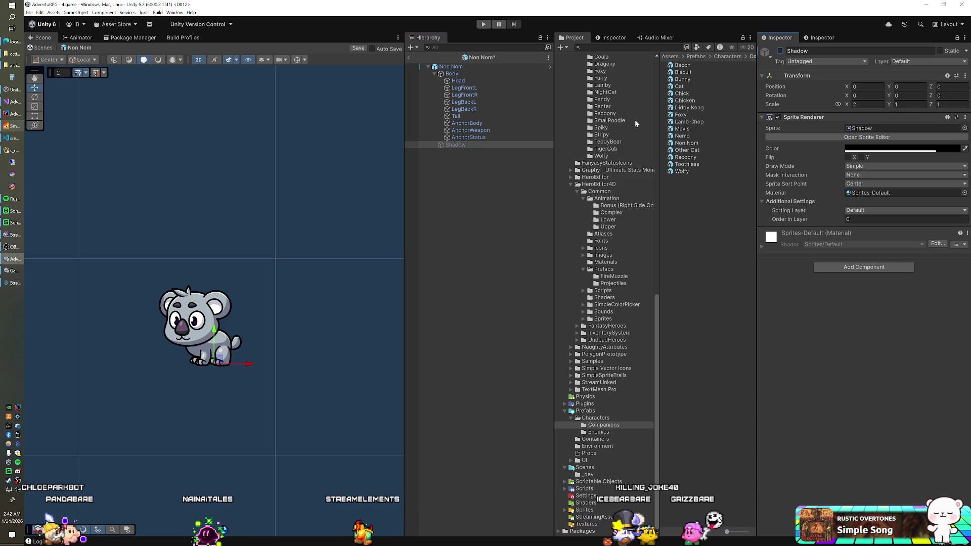
{"action": "double_click", "coordinate": [678, 150]}
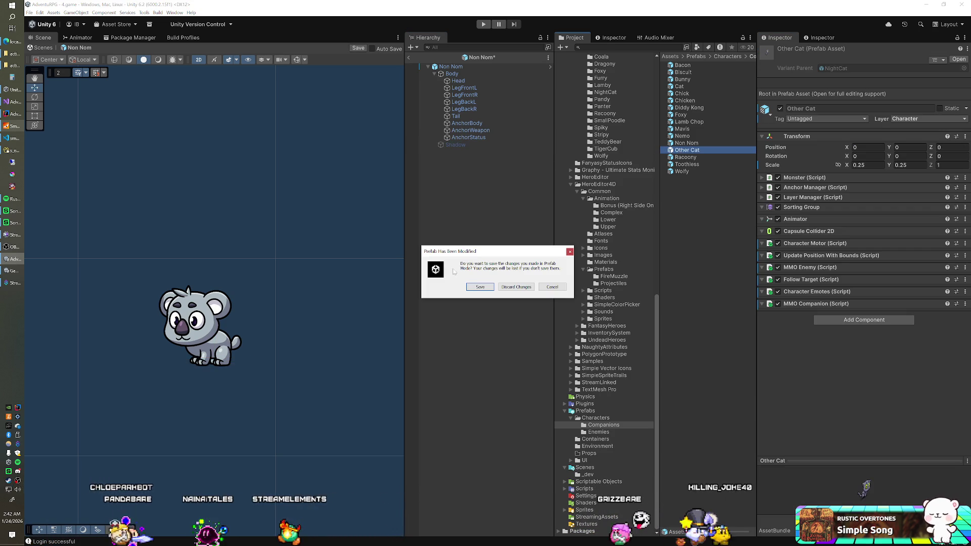
{"action": "left_click", "coordinate": [476, 286]}
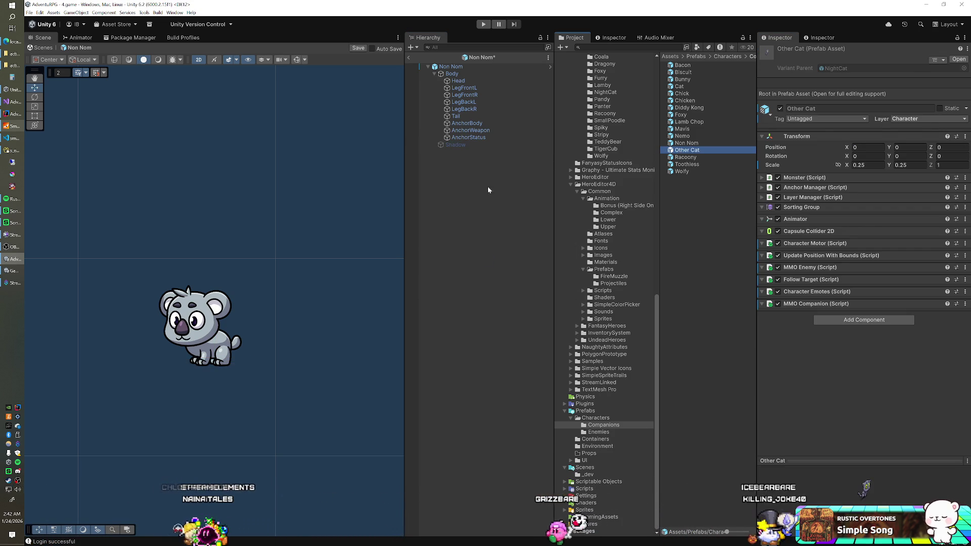
{"action": "left_click", "coordinate": [479, 145]}
{"action": "left_click", "coordinate": [780, 51]}
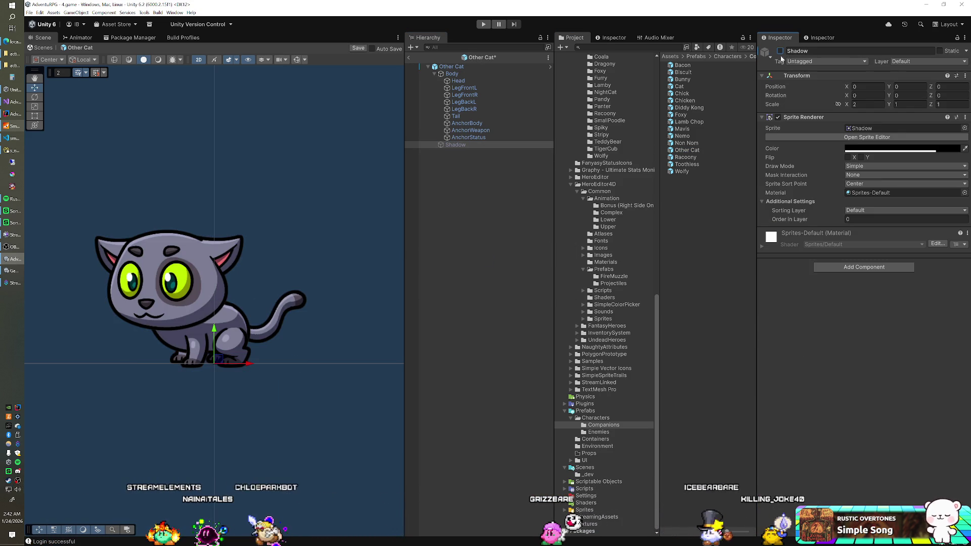
{"action": "double_click", "coordinate": [686, 158]}
{"action": "left_click", "coordinate": [476, 287]}
{"action": "left_click", "coordinate": [488, 144]}
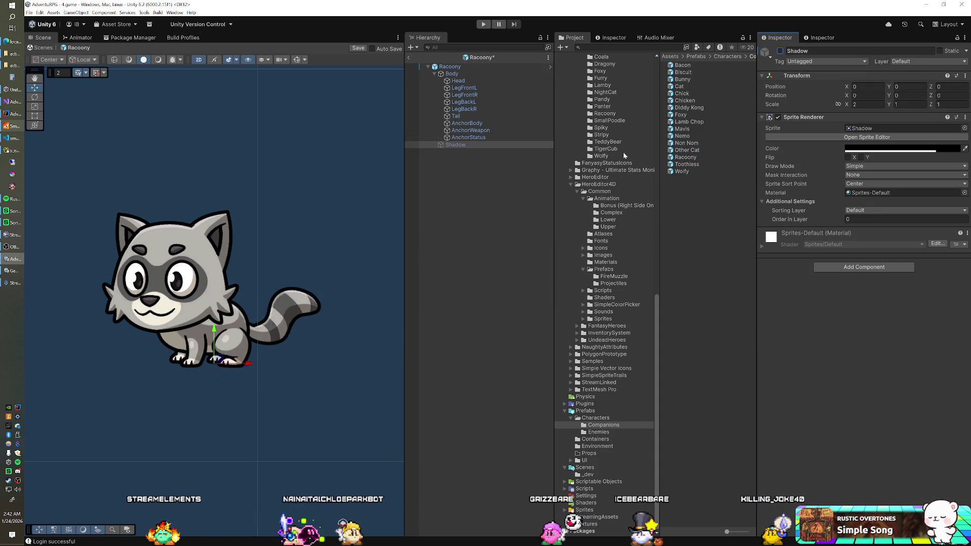
Save Raccoony, disable the Toothless and Wolfy Shadow children, and return to the scene.
{"action": "double_click", "coordinate": [682, 165]}
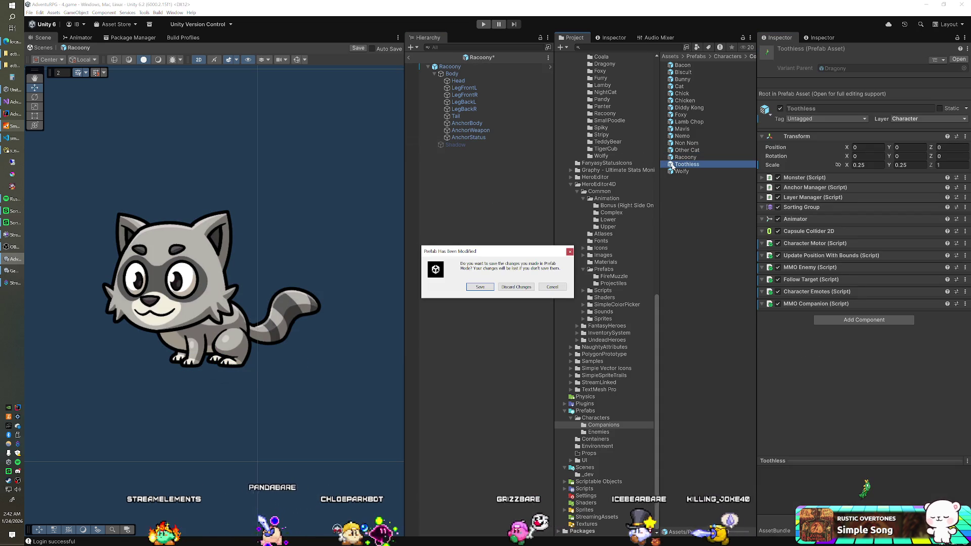
{"action": "left_click", "coordinate": [476, 287]}
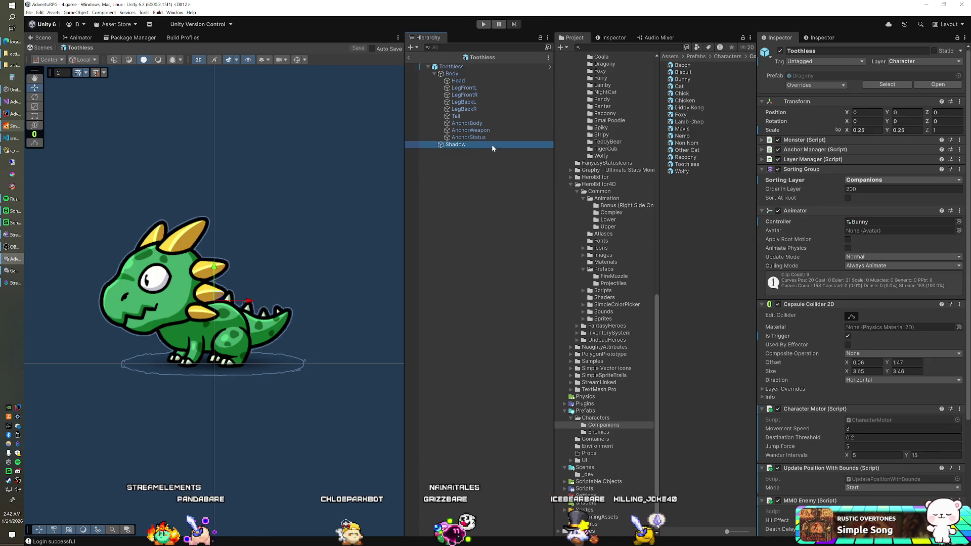
{"action": "left_click", "coordinate": [493, 146]}
{"action": "key", "text": "alt+shift+a"}
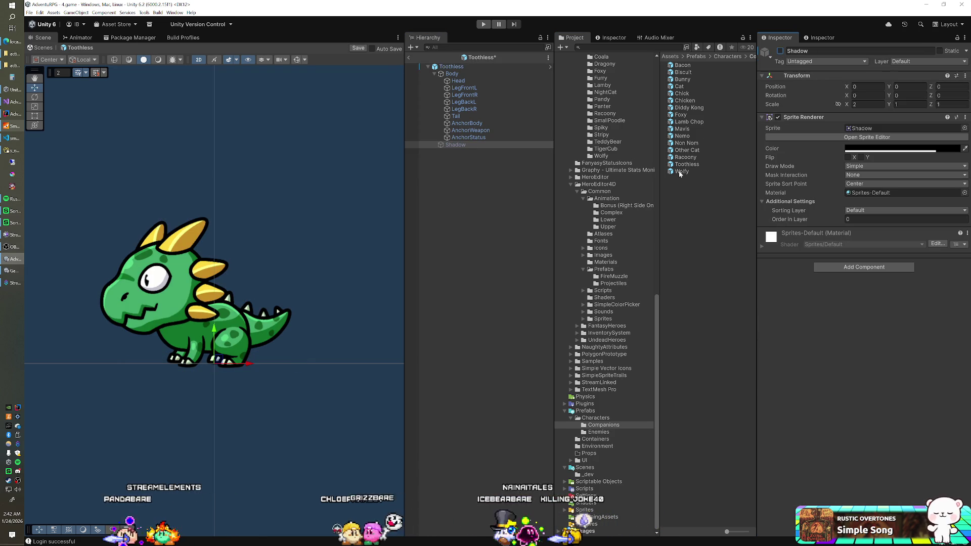
{"action": "double_click", "coordinate": [682, 171]}
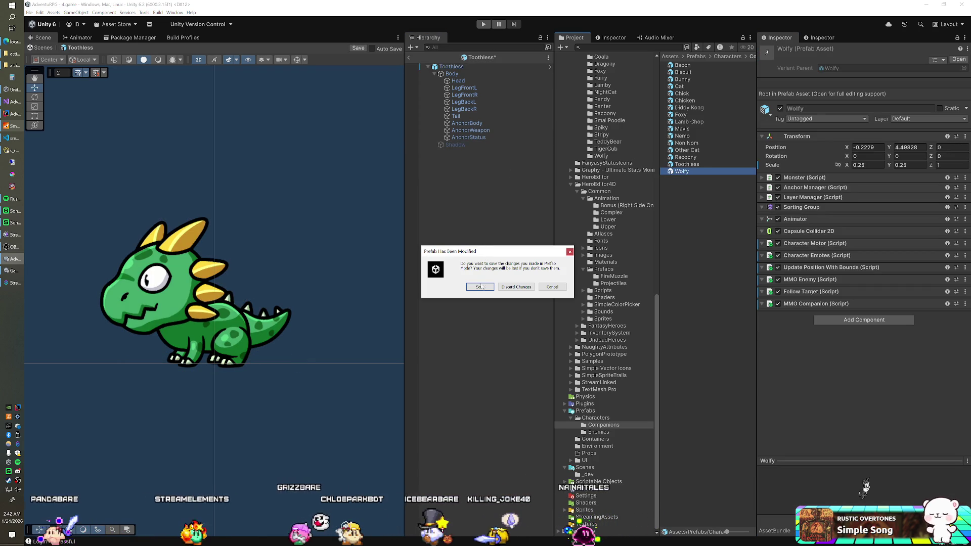
{"action": "left_click", "coordinate": [480, 287]}
{"action": "left_click", "coordinate": [478, 145]}
{"action": "left_click", "coordinate": [781, 50]}
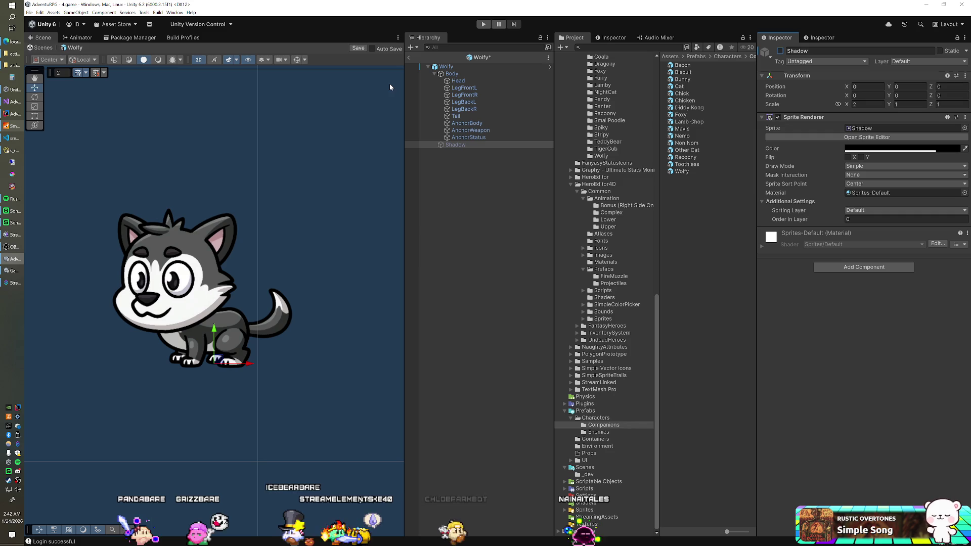
{"action": "left_click", "coordinate": [409, 57]}
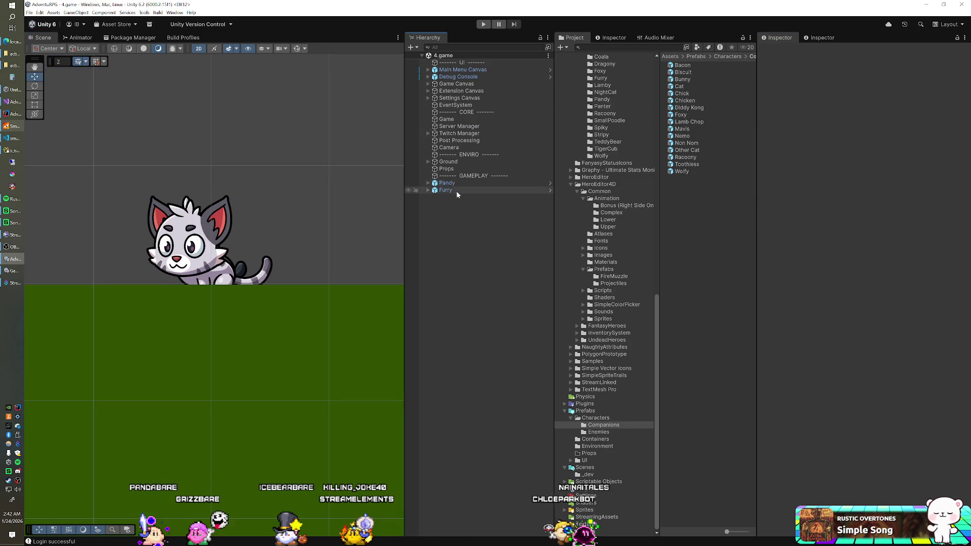
Expand Pandy and Furry in the scene and disable both Shadow children.
{"action": "left_click", "coordinate": [428, 182]}
{"action": "left_click", "coordinate": [428, 204]}
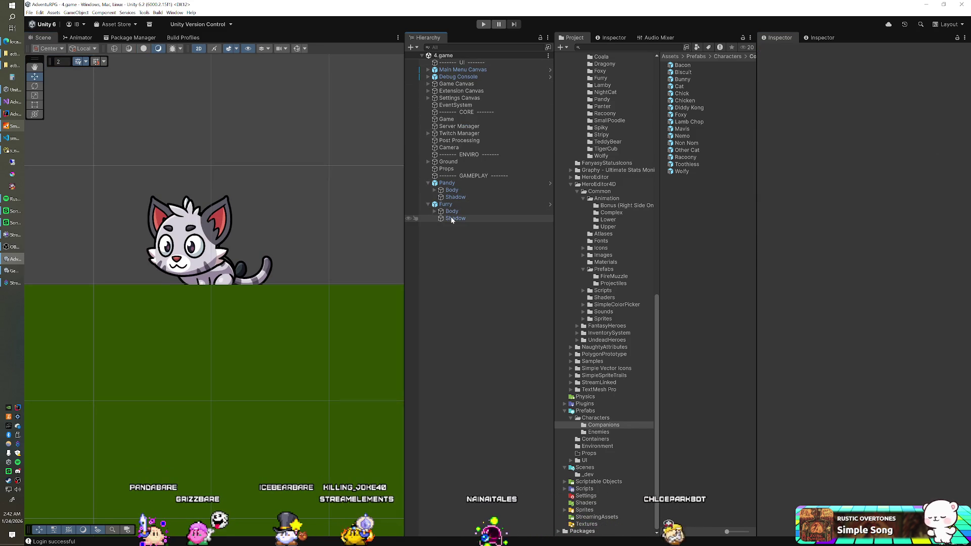
{"action": "left_click", "coordinate": [455, 218]}
{"action": "left_click", "coordinate": [781, 51]}
{"action": "left_click", "coordinate": [496, 197]}
{"action": "left_click", "coordinate": [780, 51]}
Rename the Furry cat object to Gizmo.
{"action": "left_click", "coordinate": [455, 205]}
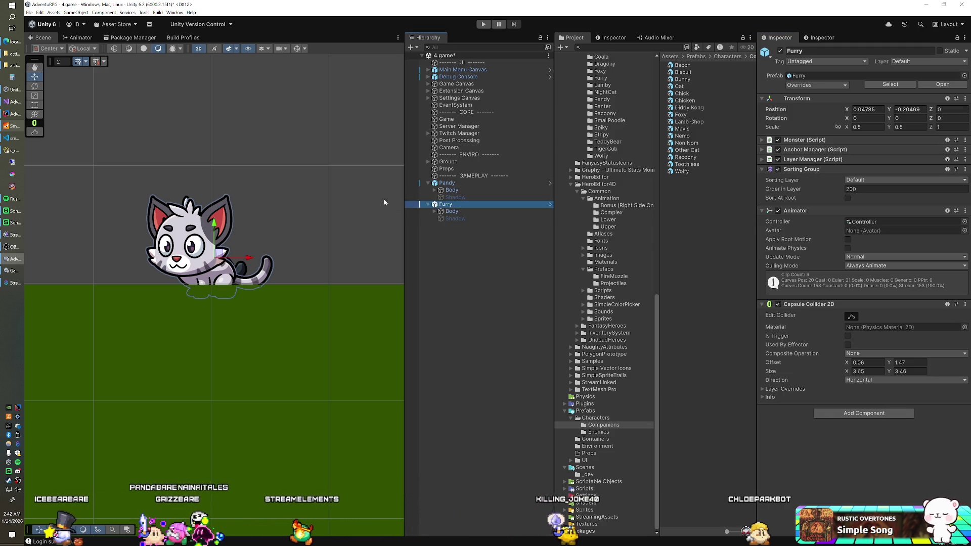
{"action": "left_click", "coordinate": [448, 205]}
{"action": "type", "text": "Gixzm"}
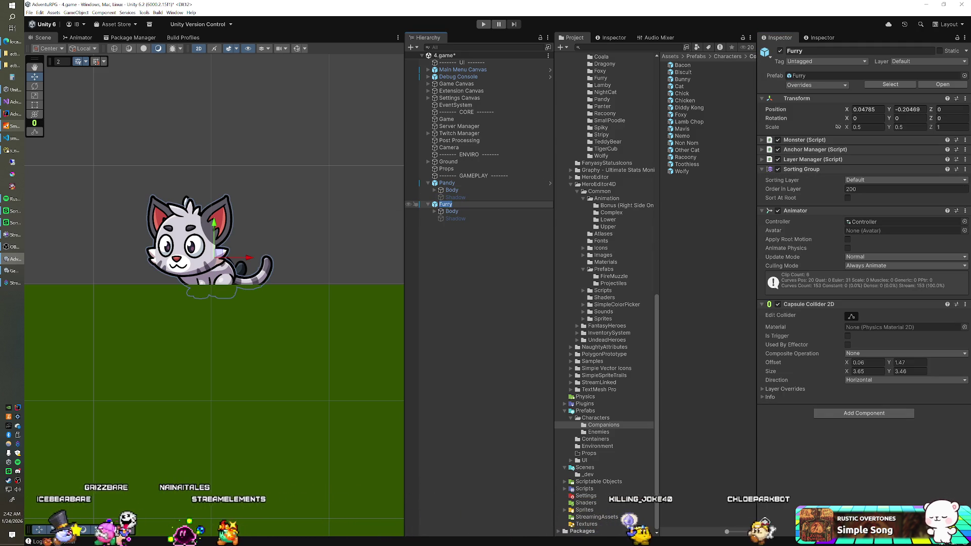
{"action": "key", "text": "BackSpace"}
{"action": "key", "text": "BackSpace"}
{"action": "key", "text": "BackSpace"}
{"action": "type", "text": "zmo"}
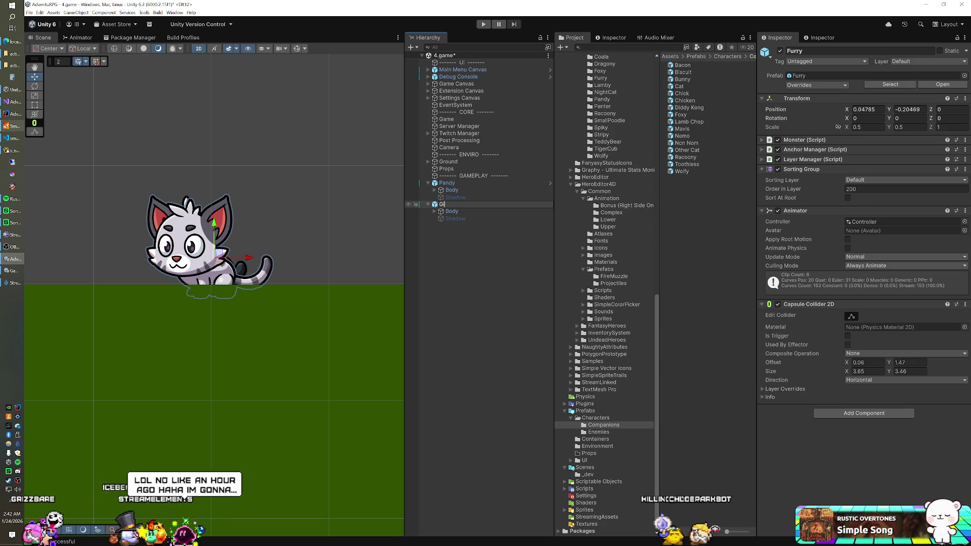
{"action": "key", "text": "Return"}
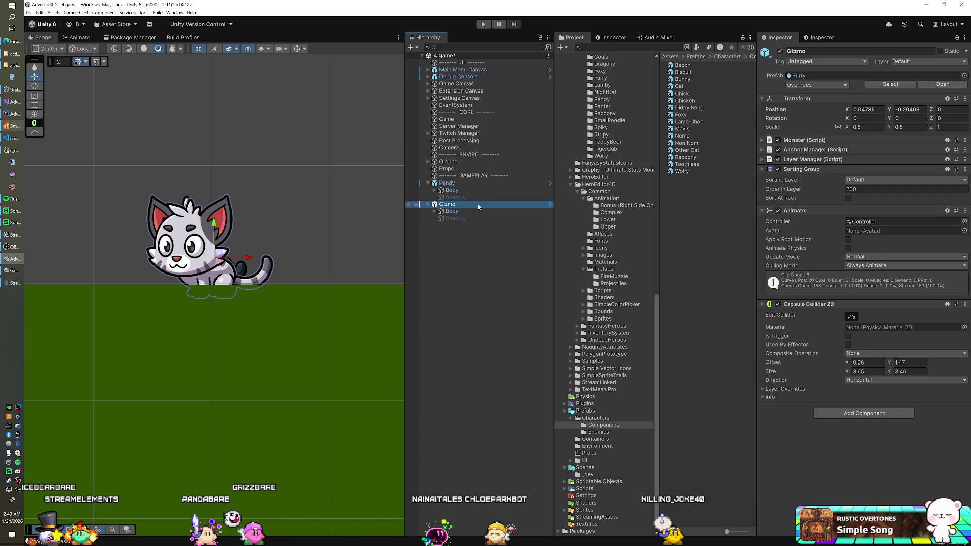
{"action": "left_click", "coordinate": [463, 183]}
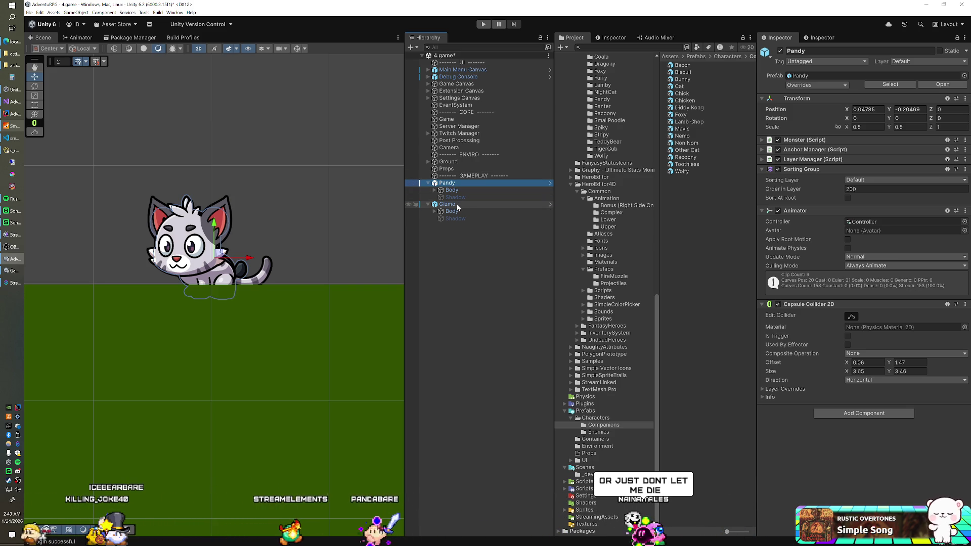
Put Pandy and Gizmo on the Character layer, applying it to the parent objects only.
{"action": "left_click", "coordinate": [457, 204], "text": "ctrl"}
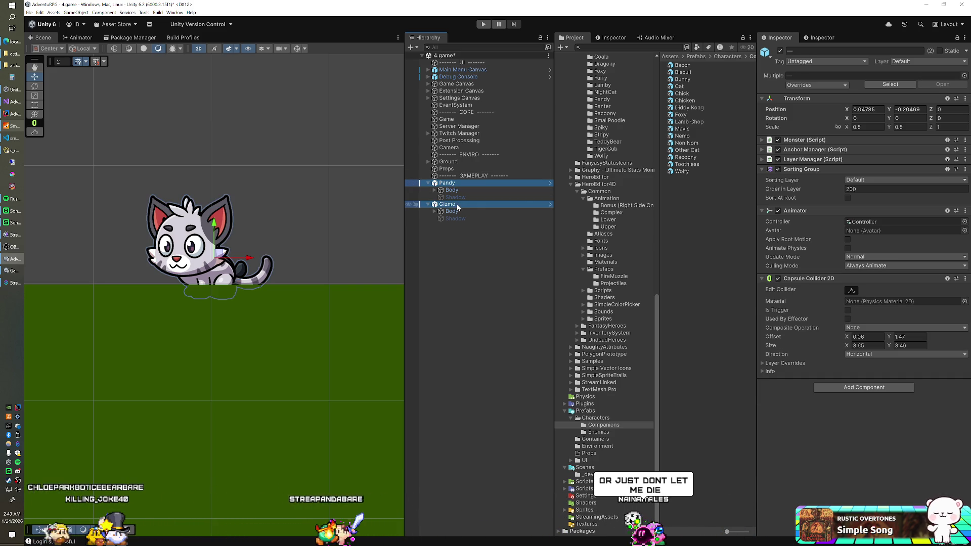
{"action": "left_click", "coordinate": [925, 61]}
{"action": "left_click", "coordinate": [919, 110]}
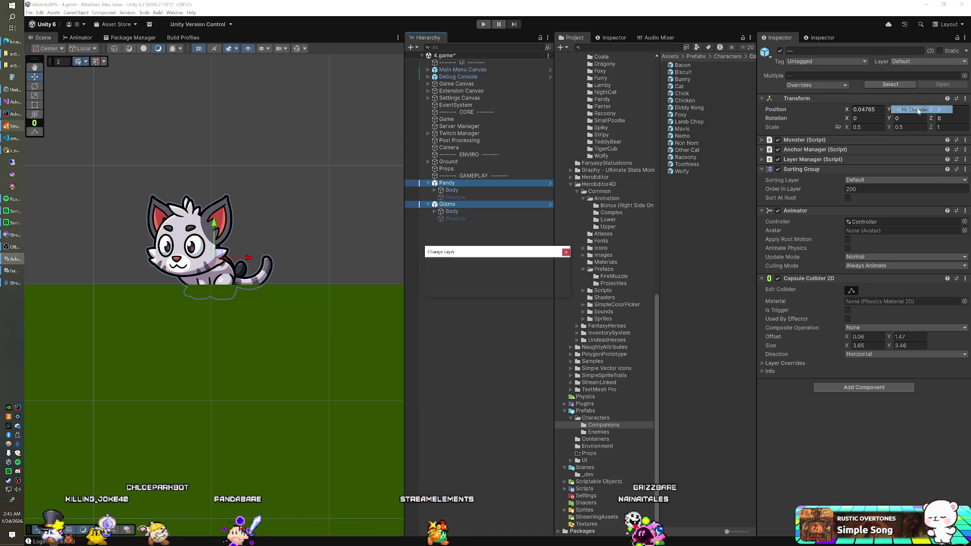
{"action": "left_click", "coordinate": [512, 288]}
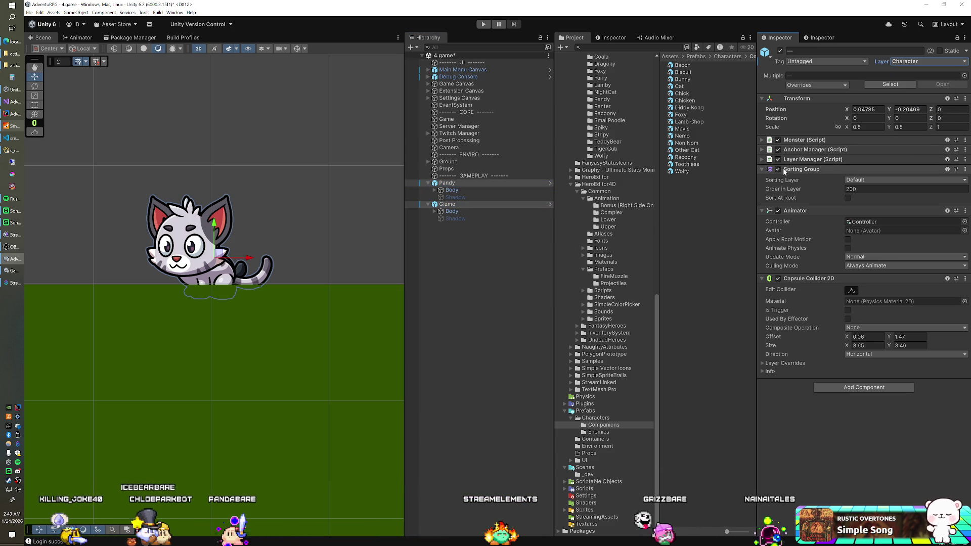
Set both cats' sorting layer to Companions and add the MMO Companion script.
{"action": "left_click", "coordinate": [853, 180]}
{"action": "left_click", "coordinate": [870, 227]}
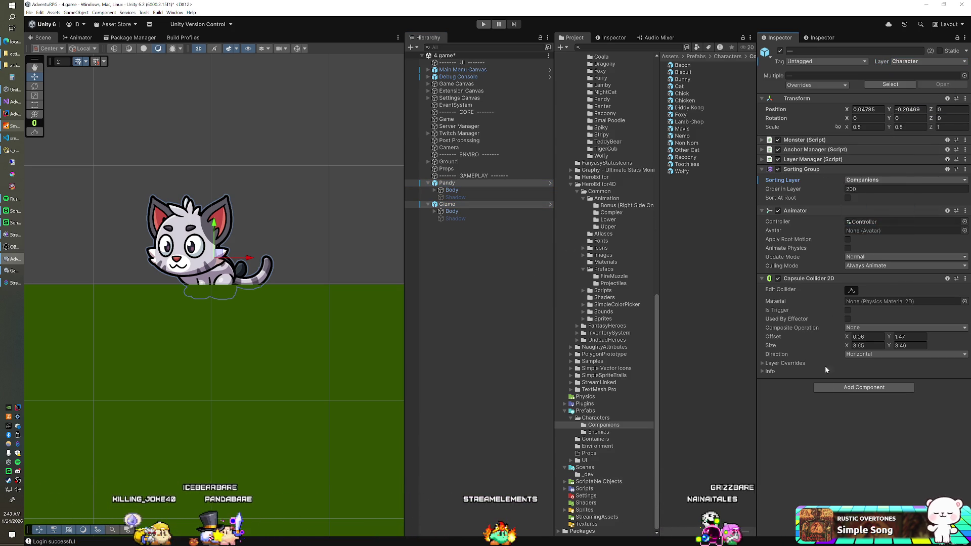
{"action": "left_click", "coordinate": [828, 387]}
{"action": "type", "text": "mmo"}
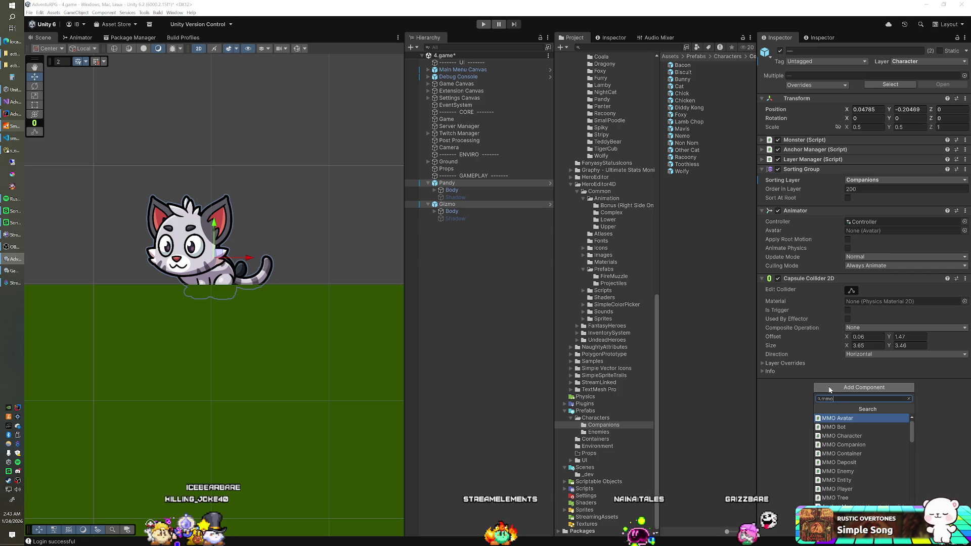
{"action": "key", "text": "Down"}
{"action": "key", "text": "Down"}
{"action": "key", "text": "Down"}
{"action": "key", "text": "Return"}
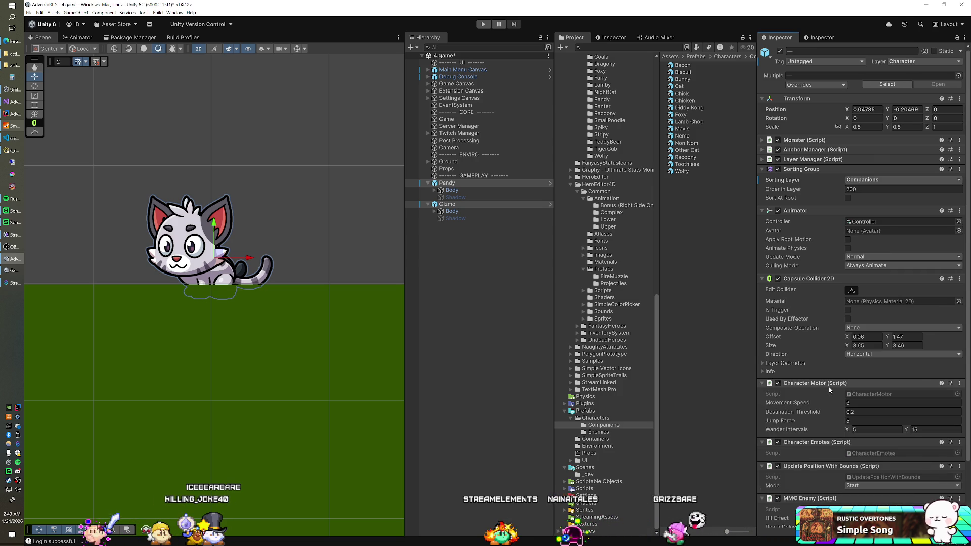
{"action": "scroll", "coordinate": [830, 375], "scroll_direction": "down", "scroll_amount": 5}
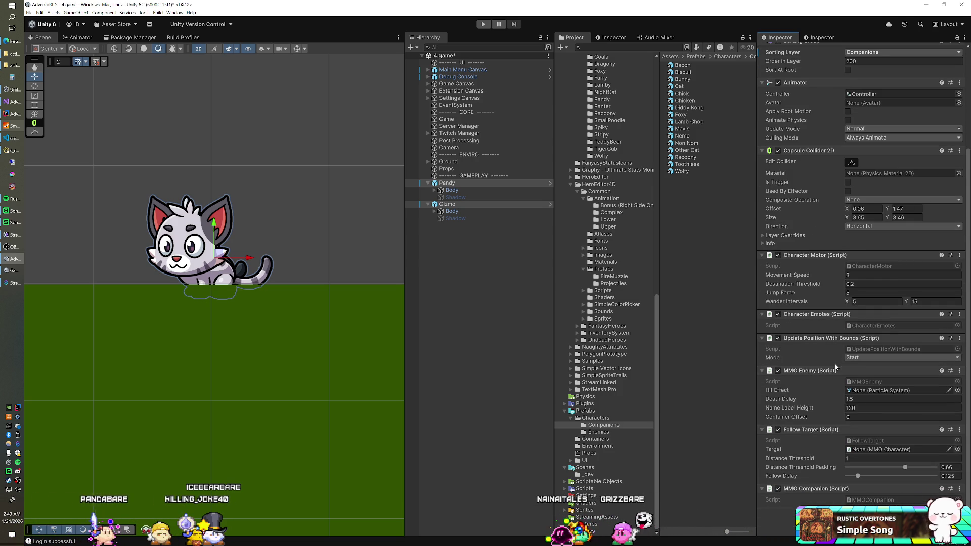
Select Pandy and review its Character Motor settings in the Inspector.
{"action": "scroll", "coordinate": [835, 365], "scroll_direction": "up", "scroll_amount": 4}
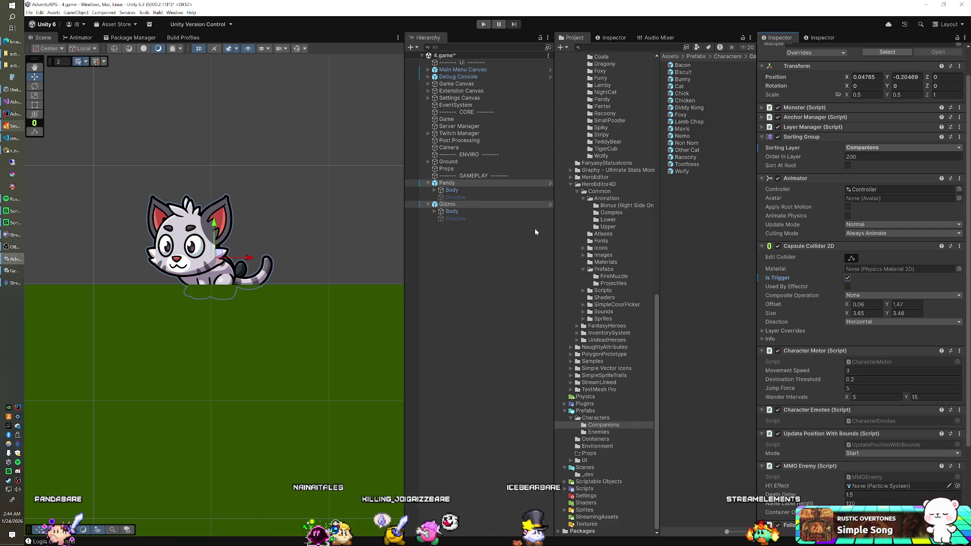
{"action": "left_click", "coordinate": [466, 183]}
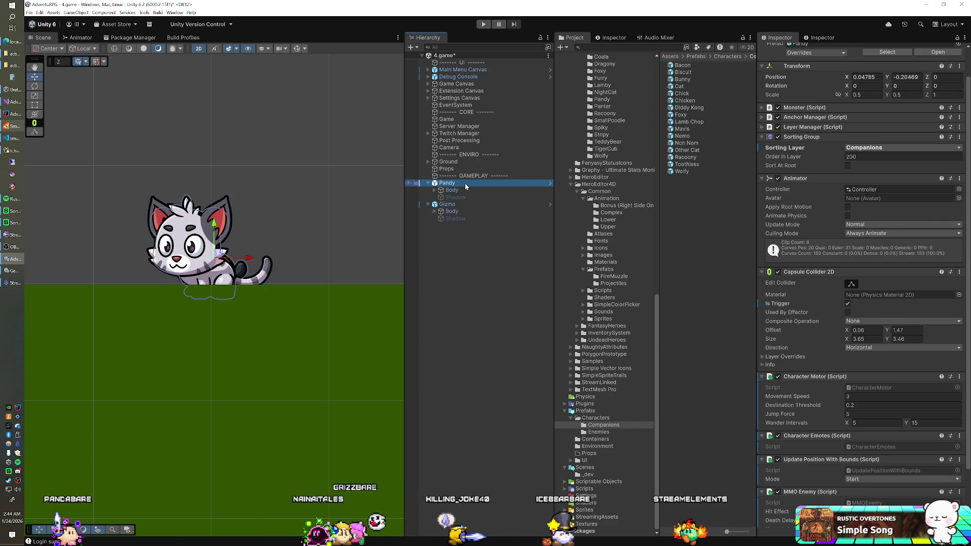
{"action": "scroll", "coordinate": [600, 211], "scroll_direction": "up", "scroll_amount": 10}
{"action": "scroll", "coordinate": [600, 210], "scroll_direction": "up", "scroll_amount": 15}
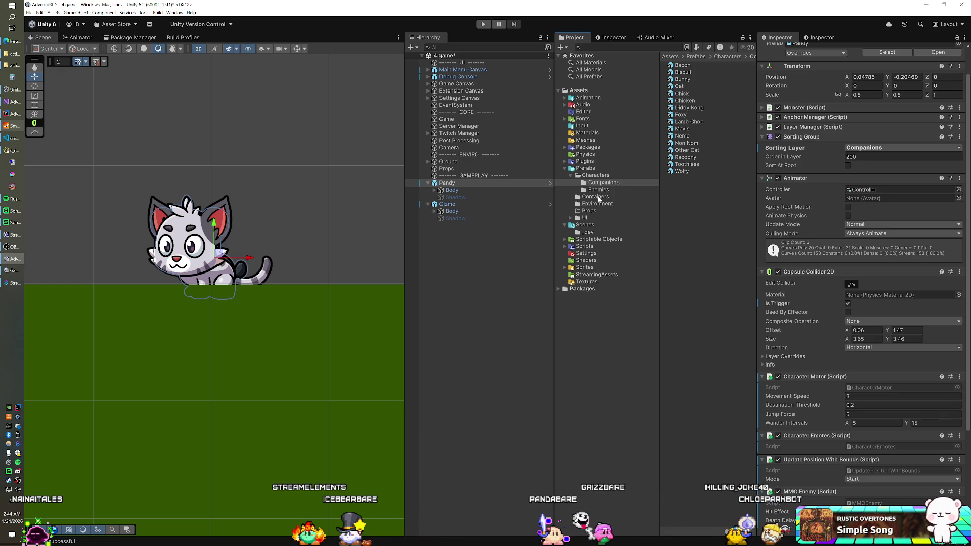
Drag Pandy and Gizmo into the Companions folder, creating each as a Prefab Variant.
{"action": "left_click", "coordinate": [462, 183]}
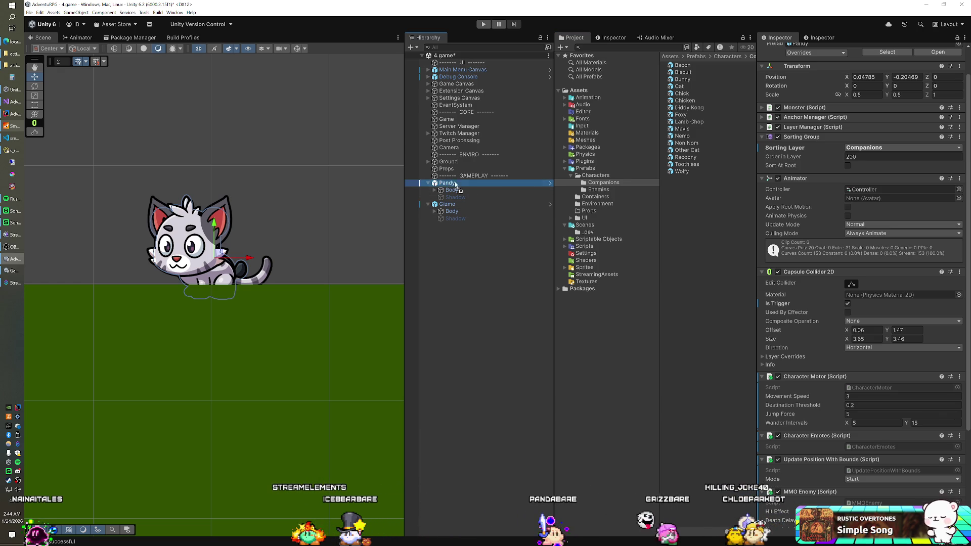
{"action": "left_click_drag", "start_coordinate": [448, 186], "coordinate": [596, 196]}
{"action": "left_click", "coordinate": [509, 287]}
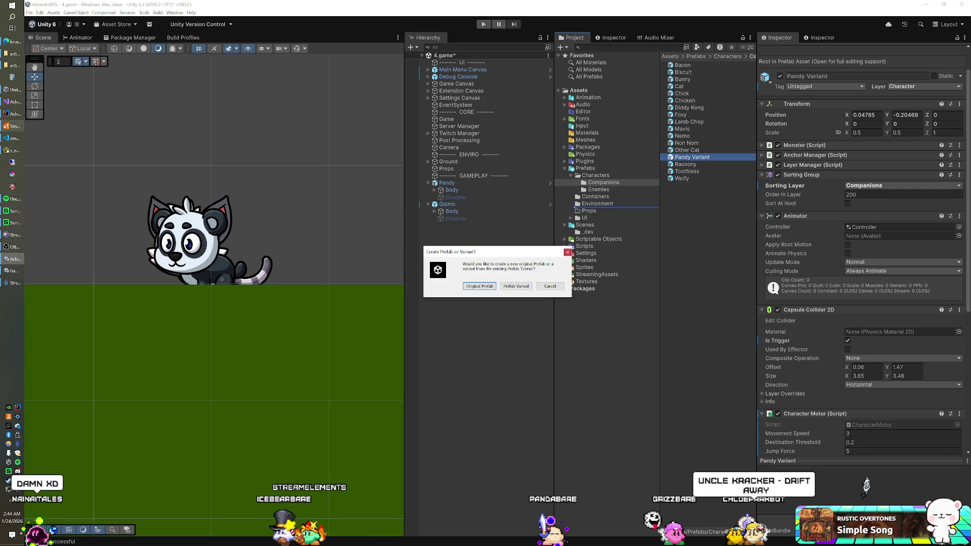
{"action": "left_click", "coordinate": [512, 286]}
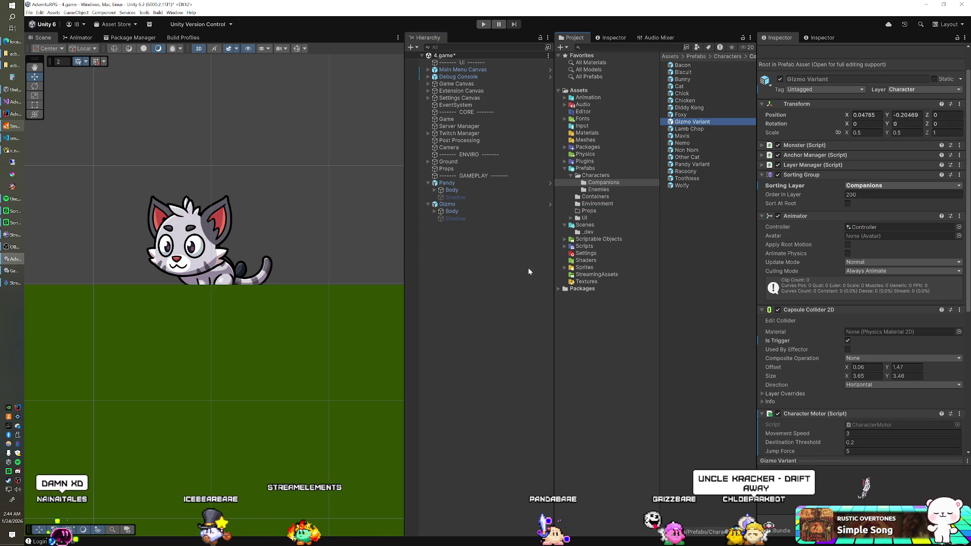
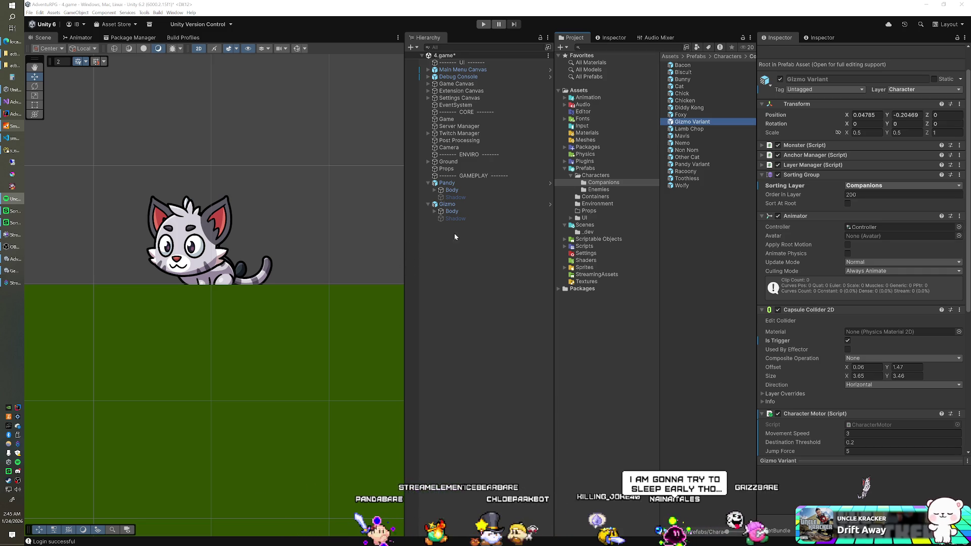
Inspect Gizmo and Pandy, then select the Game object to show its Spawn Manager's 41 enemy prefabs.
{"action": "left_click", "coordinate": [464, 183]}
{"action": "left_click", "coordinate": [453, 204]}
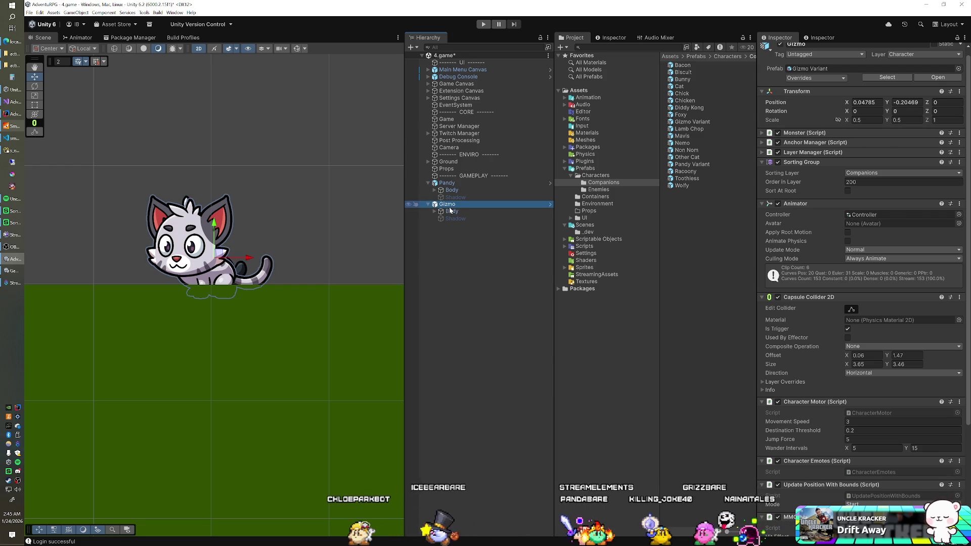
{"action": "left_click", "coordinate": [458, 185]}
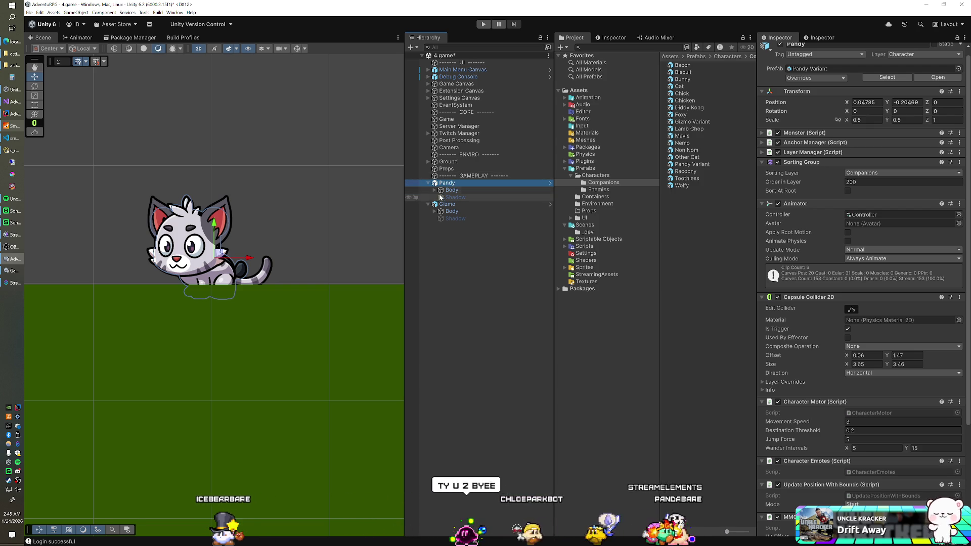
{"action": "left_click", "coordinate": [455, 177]}
{"action": "left_click", "coordinate": [448, 183]}
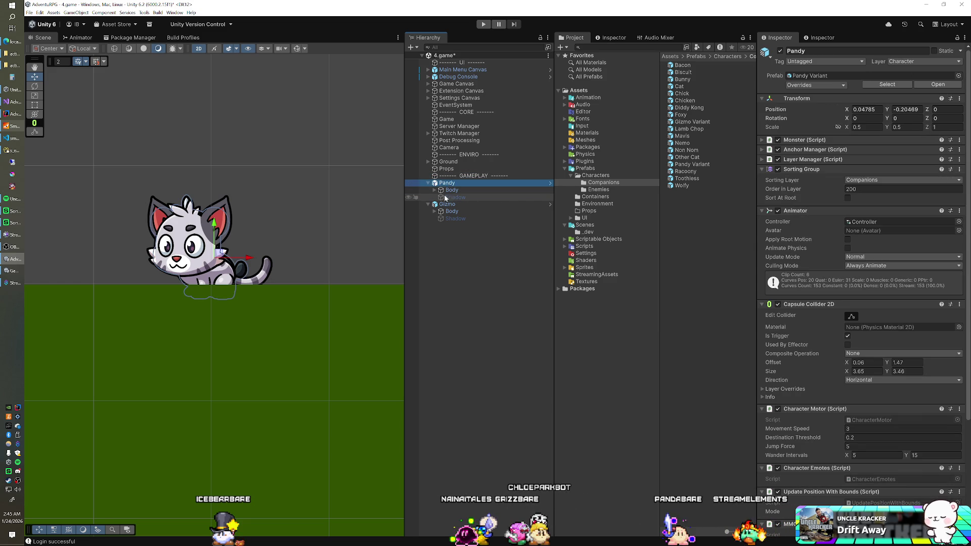
{"action": "left_click", "coordinate": [446, 119]}
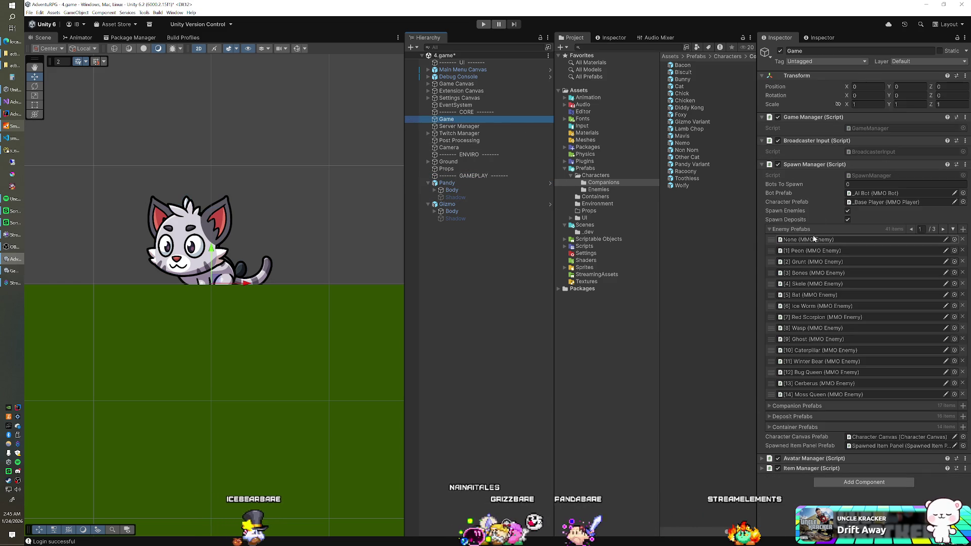
Collapse the enemy list and drag Pandy and Gizmo into the Companion Prefabs list.
{"action": "left_click", "coordinate": [792, 230]}
{"action": "left_click", "coordinate": [792, 241]}
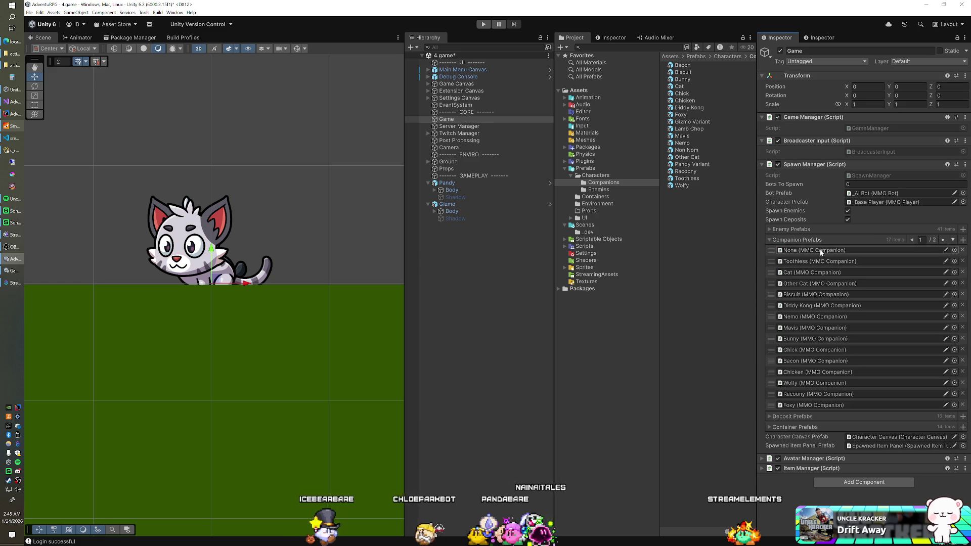
{"action": "left_click", "coordinate": [953, 240]}
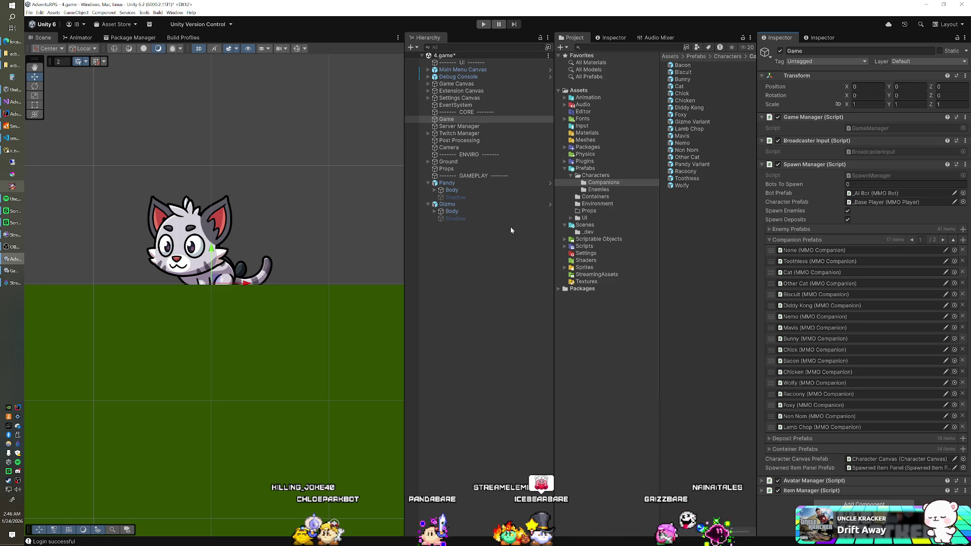
{"action": "mouse_move", "coordinate": [447, 183]}
{"action": "left_mouse_down"}
{"action": "mouse_move", "coordinate": [802, 232]}
{"action": "mouse_move", "coordinate": [815, 243]}
{"action": "left_mouse_up"}
{"action": "left_click_drag", "start_coordinate": [450, 205], "coordinate": [796, 241]}
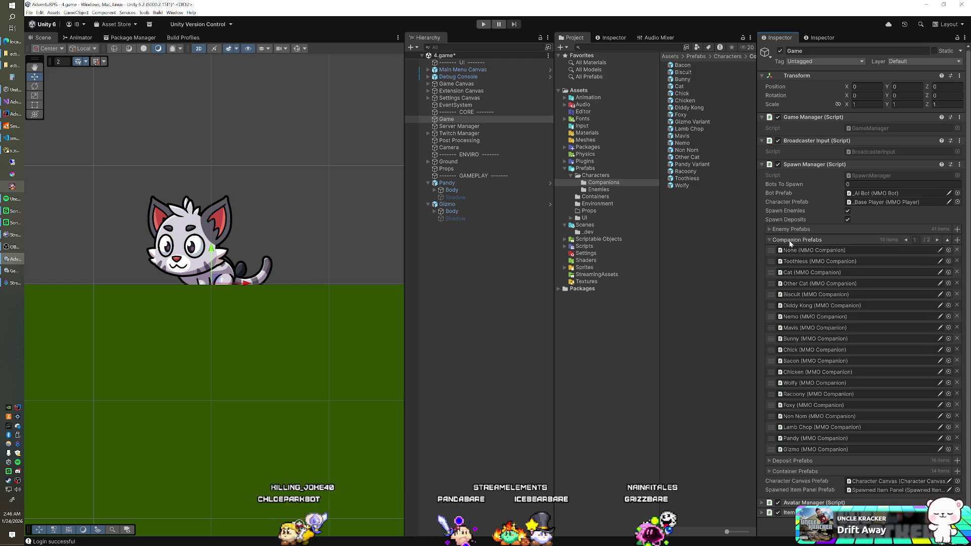
Delete Pandy and Gizmo from the scene and save it.
{"action": "left_click", "coordinate": [465, 184]}
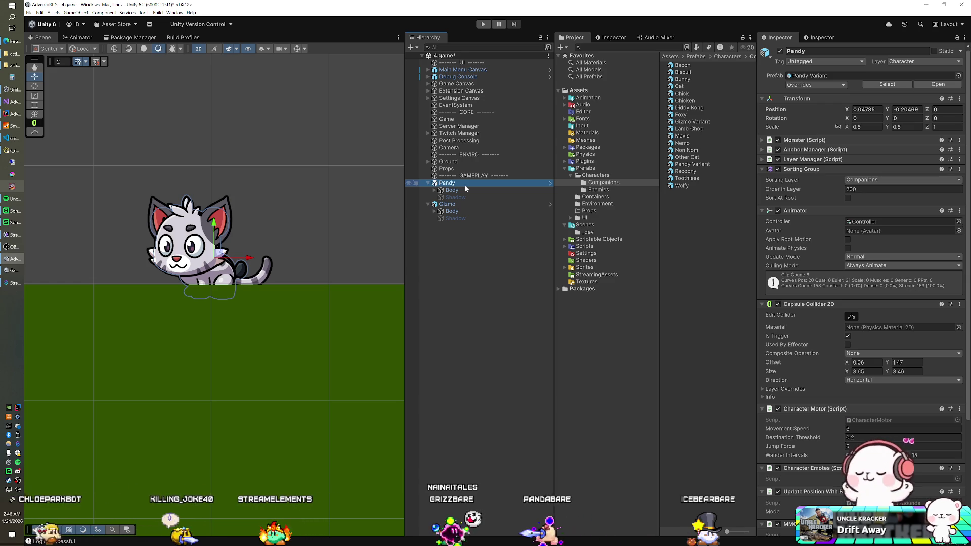
{"action": "key", "text": "Delete"}
{"action": "left_click", "coordinate": [447, 183]}
{"action": "key", "text": "Delete"}
{"action": "key", "text": "ctrl+s"}
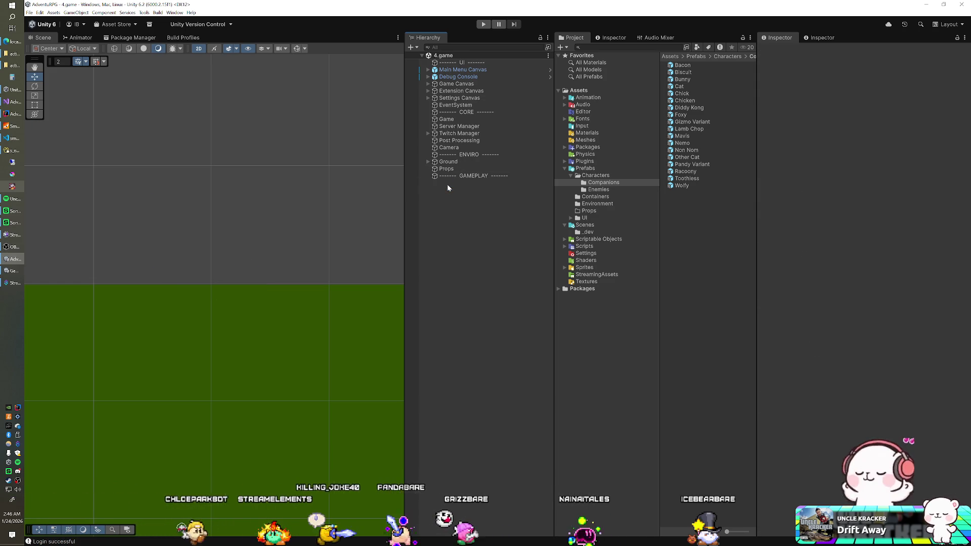
Glance at the enemy subtypes database table, then bring up the server code in IntelliJ.
{"action": "left_click", "coordinate": [13, 150]}
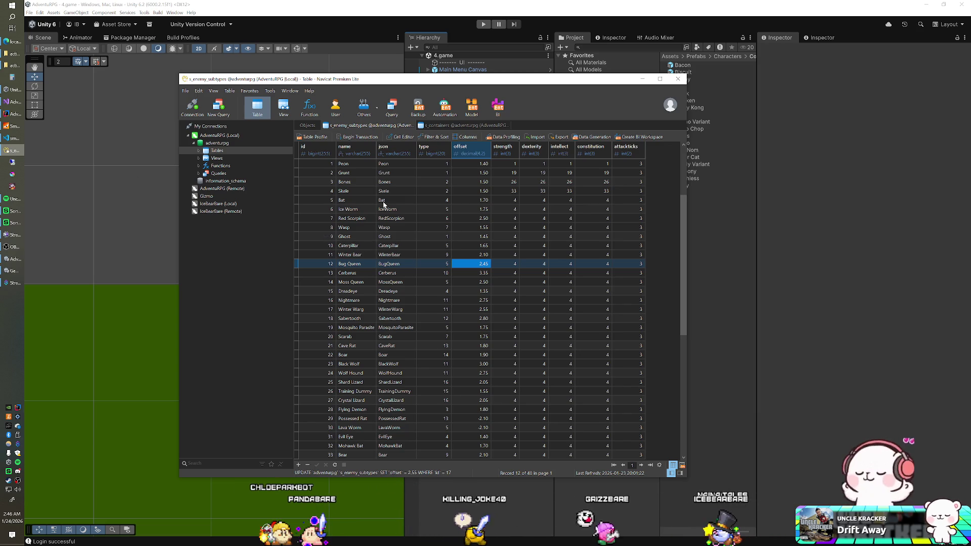
{"action": "left_click", "coordinate": [399, 17]}
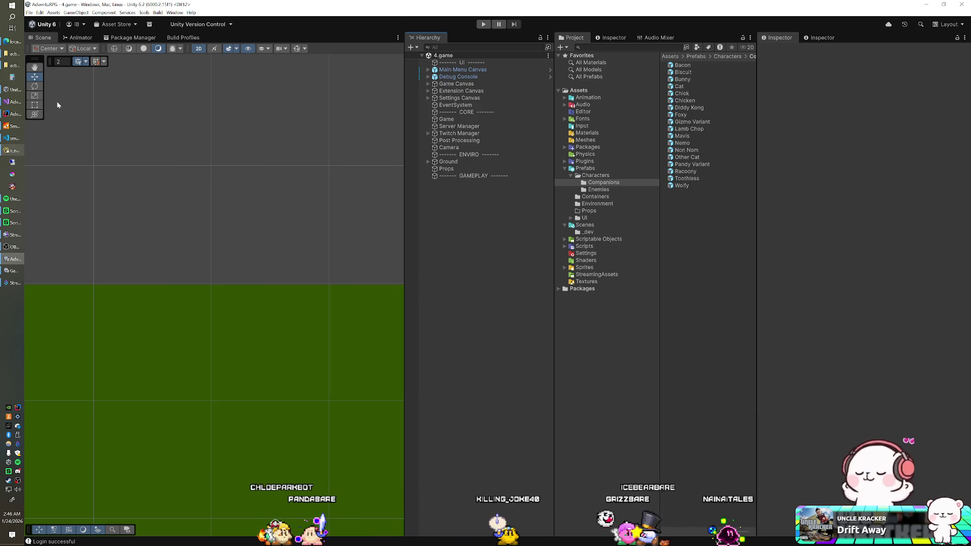
{"action": "left_click", "coordinate": [14, 114]}
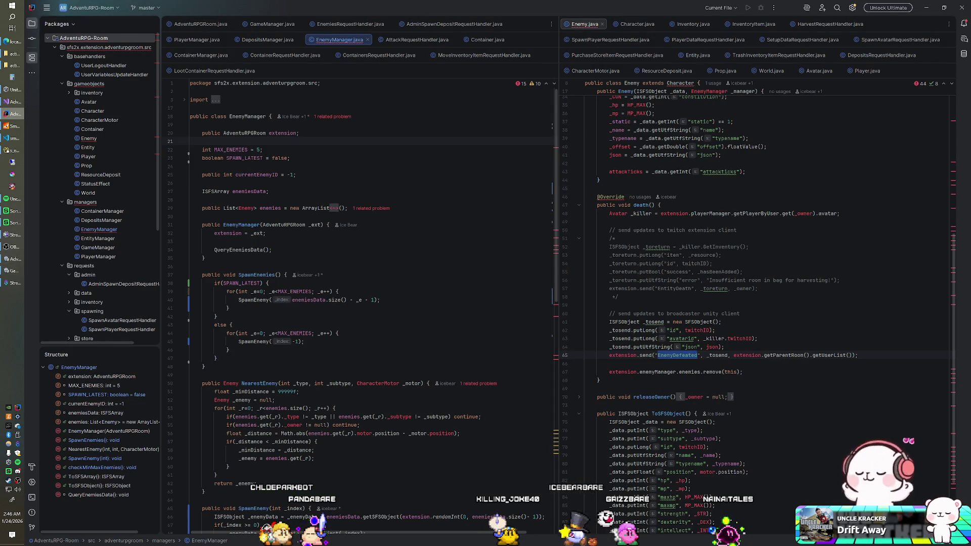
Review Avatar.java's randomInt companion line and EnemyManager.java, then return to Unity.
{"action": "left_click", "coordinate": [817, 71]}
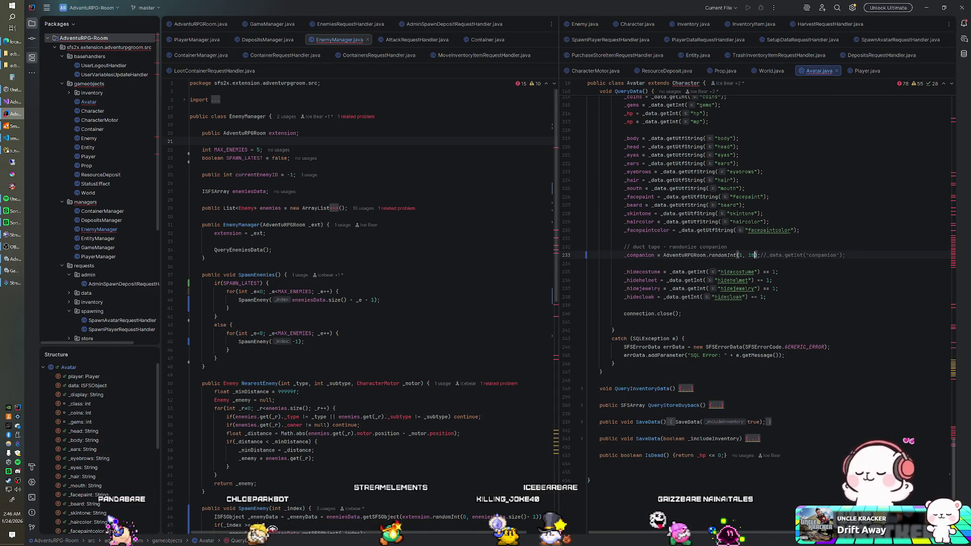
{"action": "left_click", "coordinate": [214, 241]}
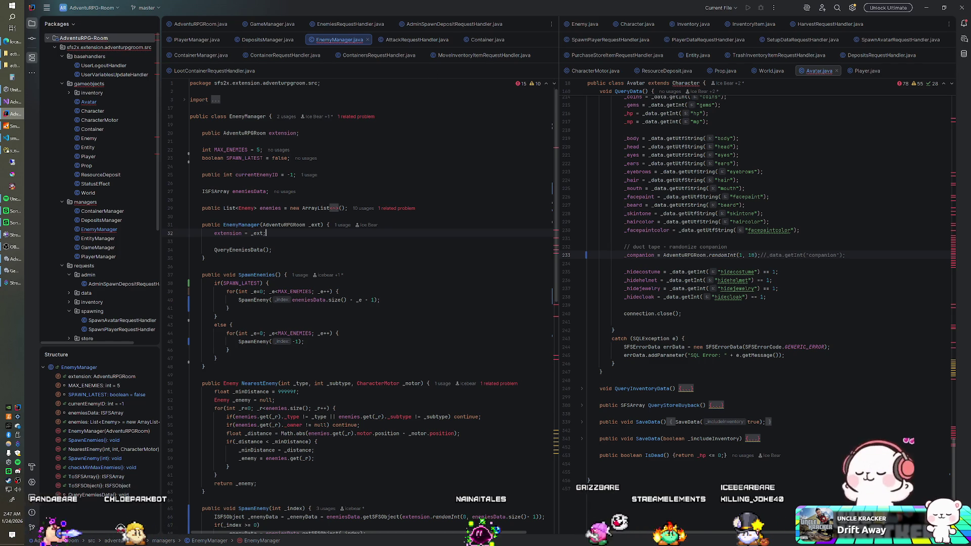
{"action": "key", "text": "alt+Tab"}
{"action": "key", "text": "alt+Tab"}
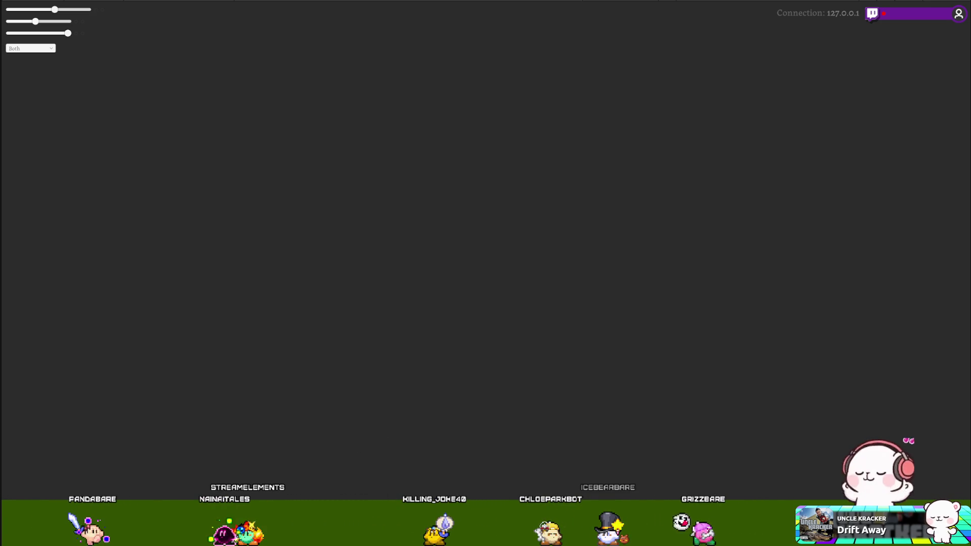
Stop the game, close the log window, and launch SmartFoxServer 2X loading the AdventuRPG zone.
{"action": "key", "text": "alt+Tab"}
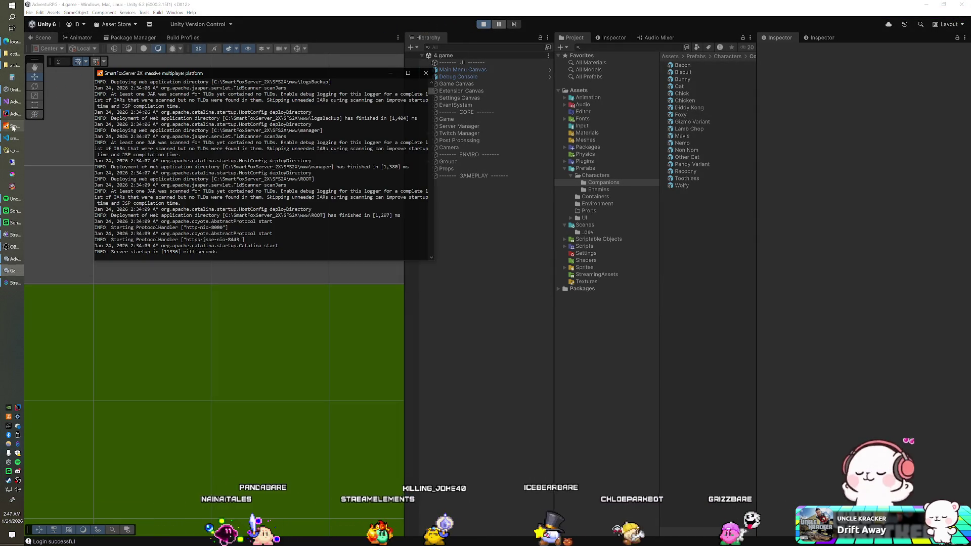
{"action": "left_click", "coordinate": [418, 73]}
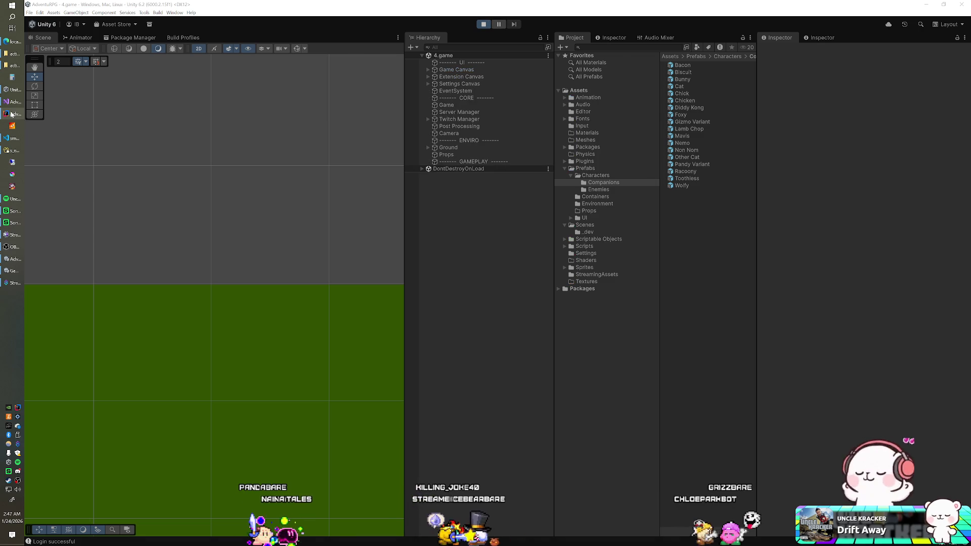
{"action": "key", "text": "alt+Tab"}
{"action": "key", "text": "alt+Tab"}
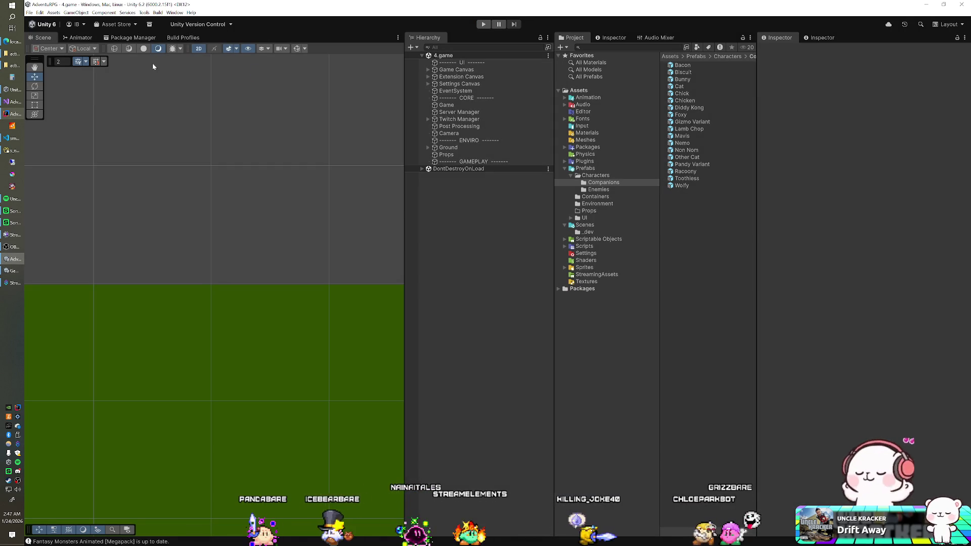
{"action": "left_click", "coordinate": [19, 114]}
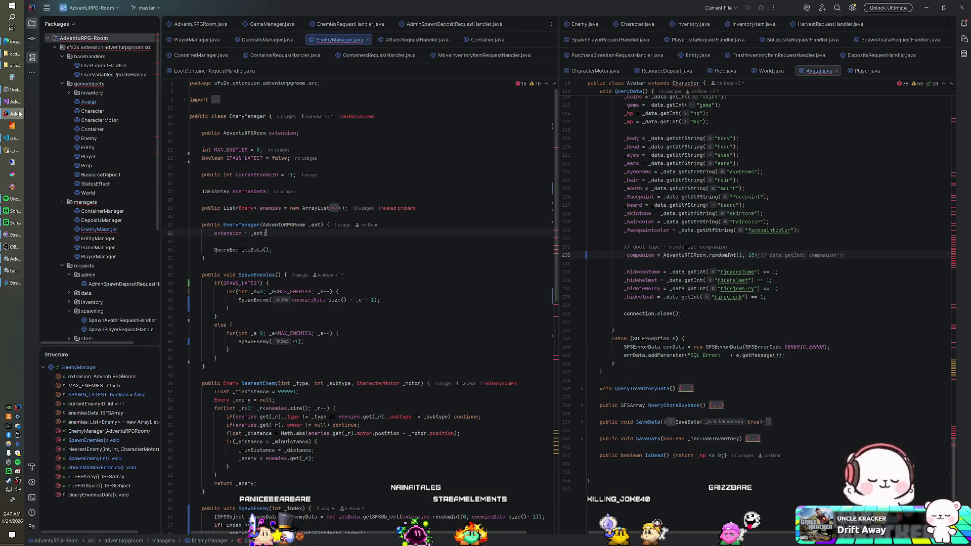
{"action": "right_click", "coordinate": [95, 42]}
{"action": "left_click", "coordinate": [143, 231]}
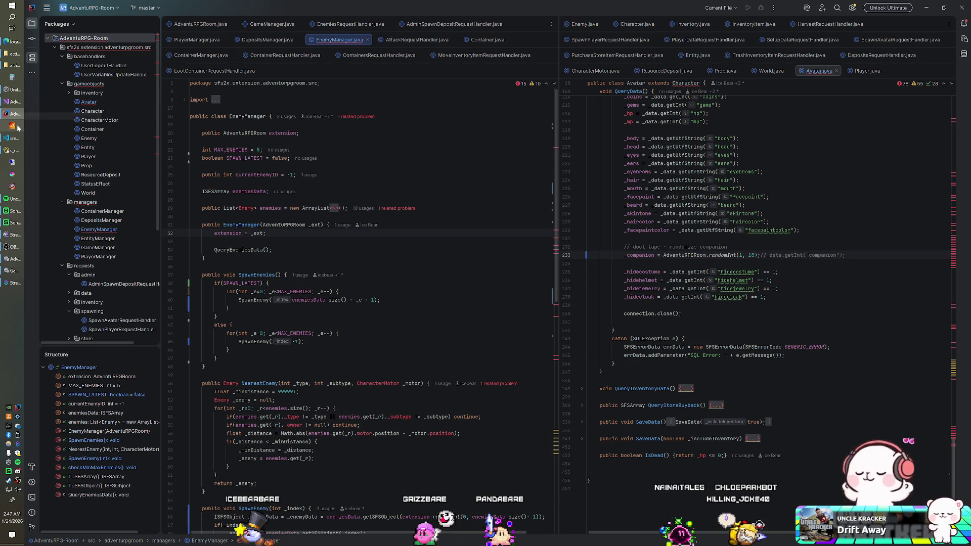
{"action": "left_click", "coordinate": [13, 127]}
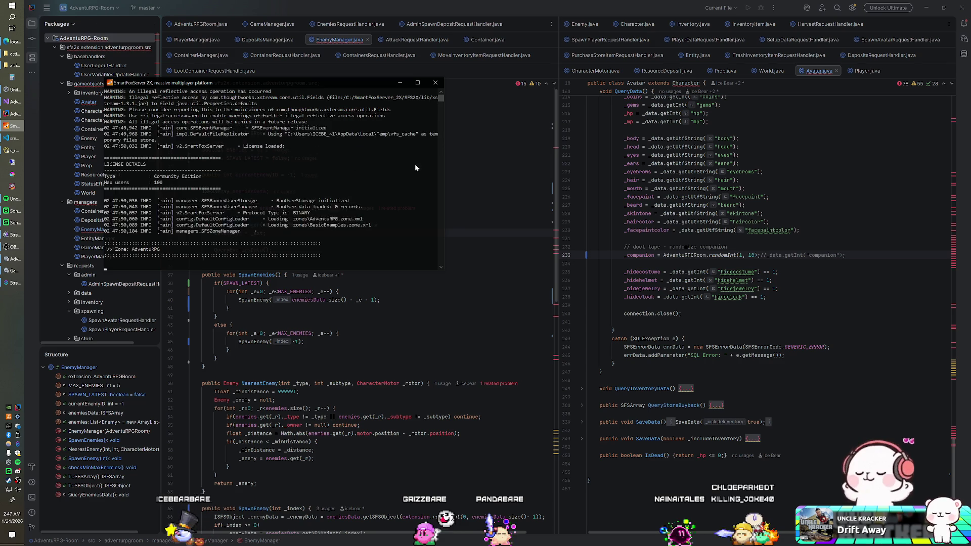
Bring the game client, connected to 127.0.0.1, to the front.
{"action": "left_click", "coordinate": [13, 270]}
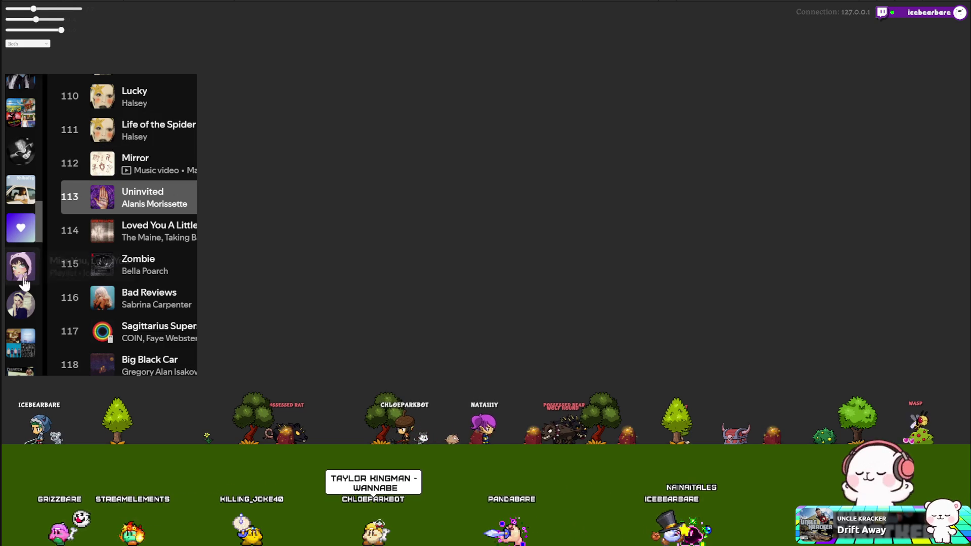
Browse the Norah Jones album tracks, then open the Burning Down The House playlist.
{"action": "scroll", "coordinate": [25, 278], "scroll_direction": "down", "scroll_amount": 5}
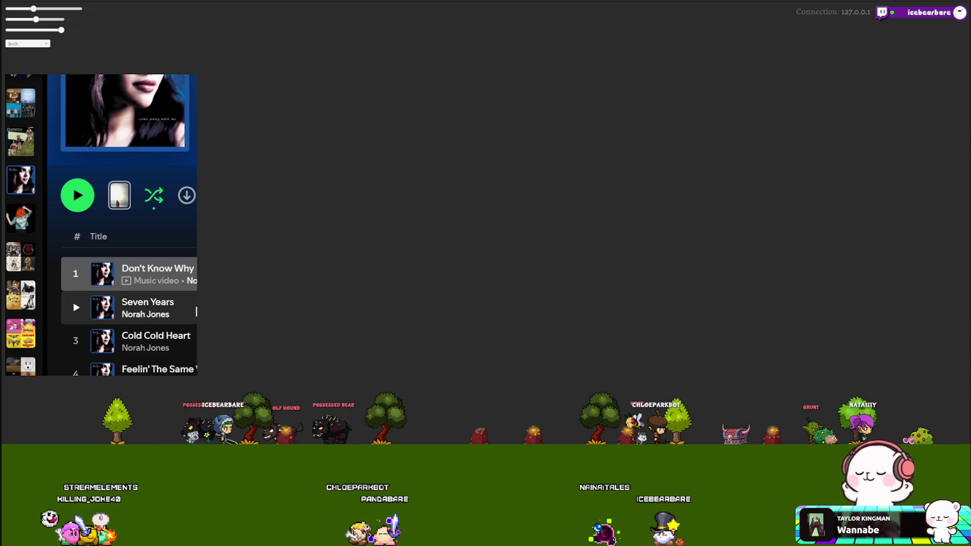
{"action": "scroll", "coordinate": [126, 227], "scroll_direction": "down", "scroll_amount": 2}
{"action": "left_click", "coordinate": [152, 289]}
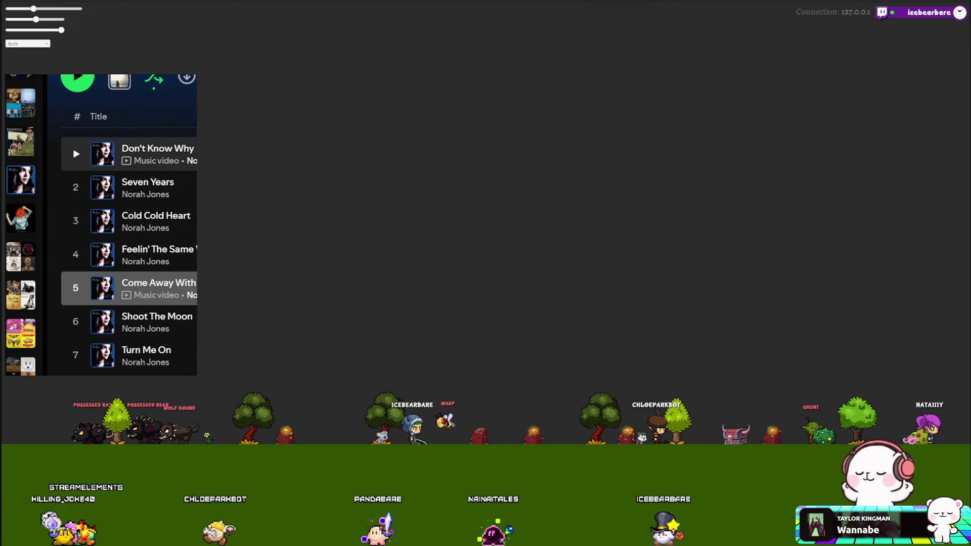
{"action": "left_click", "coordinate": [196, 356]}
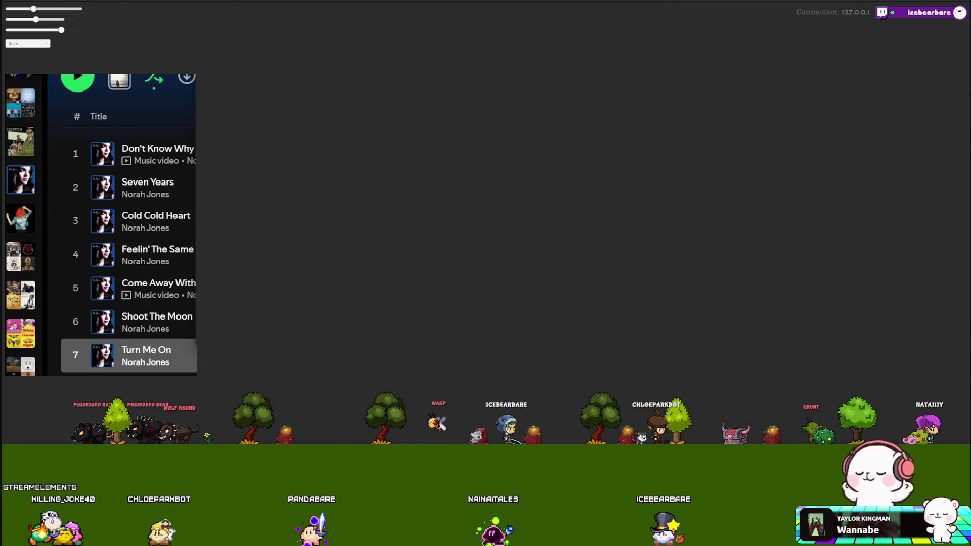
{"action": "left_click", "coordinate": [25, 221]}
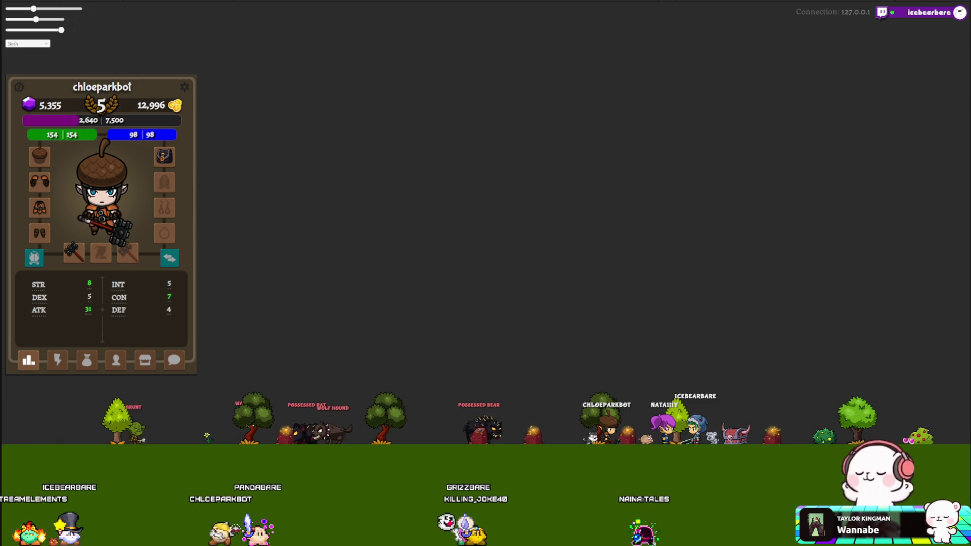
Switch the character panel from the icon grid to the bag inventory.
{"action": "left_click", "coordinate": [58, 361]}
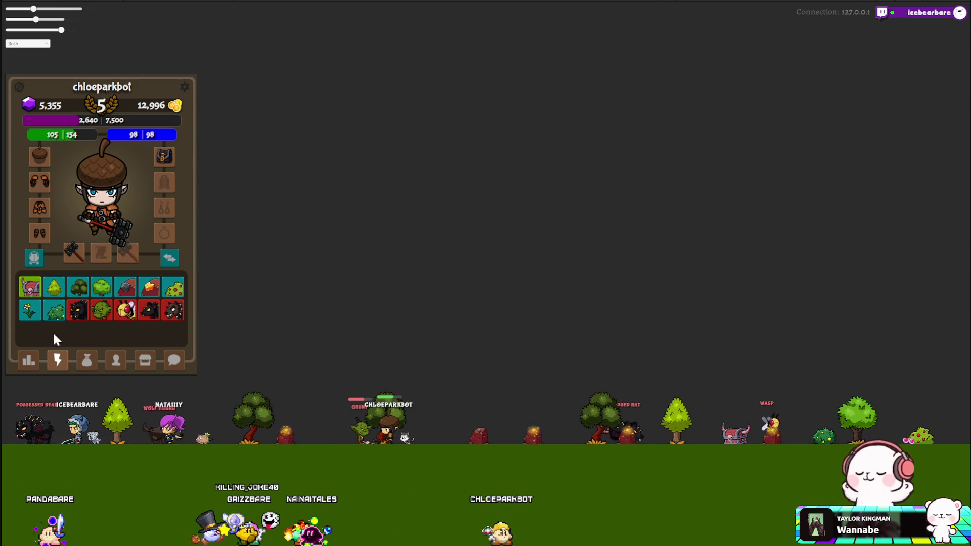
{"action": "left_click", "coordinate": [87, 360]}
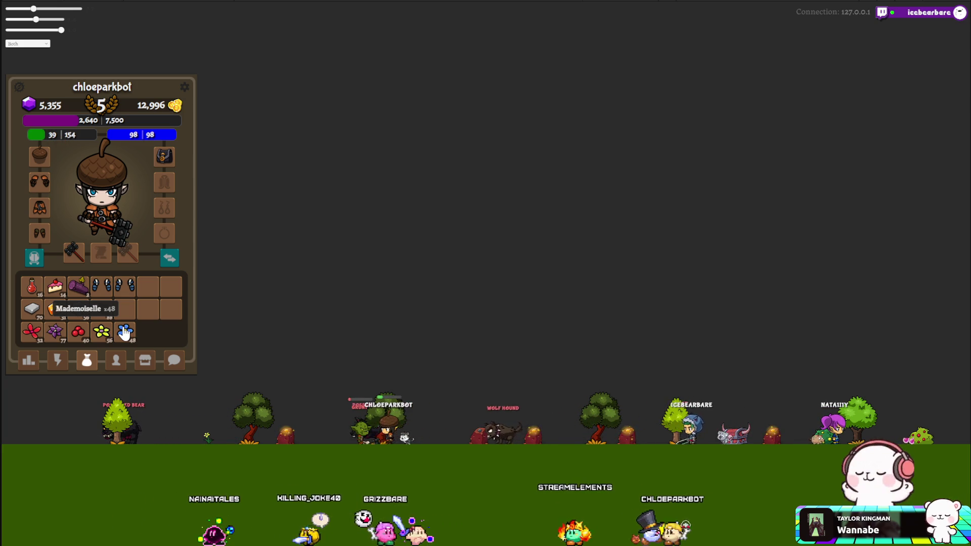
Drink a red potion to restore health, then return to the monster and tree icon grid.
{"action": "left_click", "coordinate": [31, 290]}
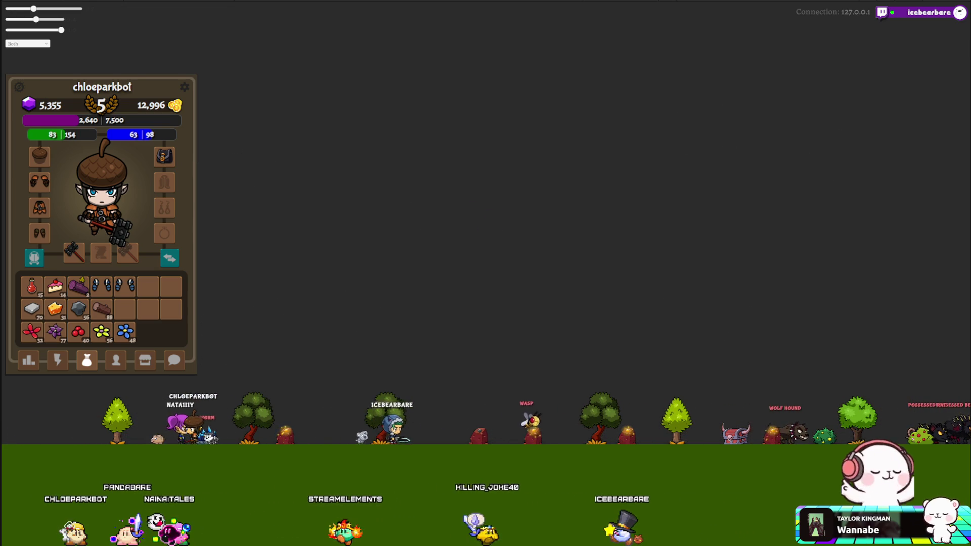
{"action": "left_click", "coordinate": [57, 360]}
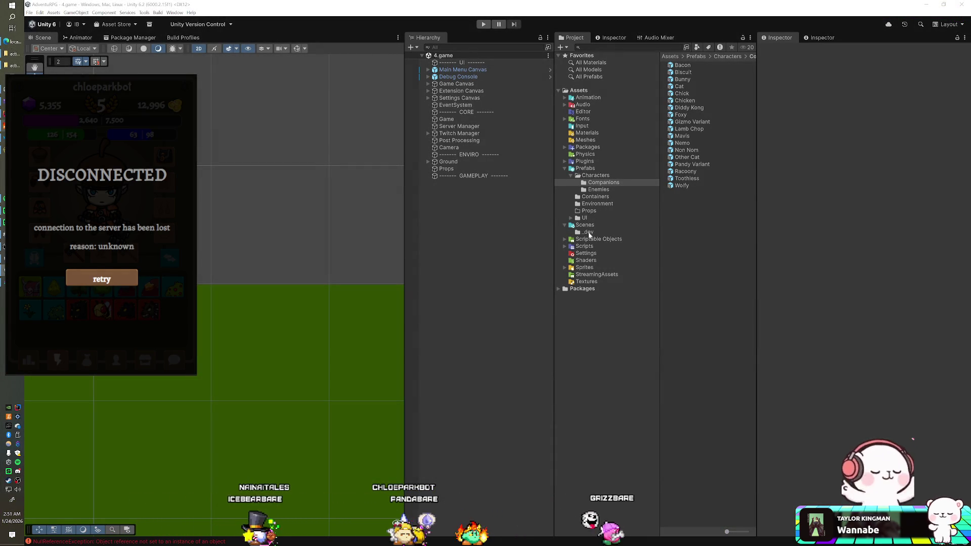
Place _Base Player in the scene and add the Character Canvas prefab as its child.
{"action": "left_click", "coordinate": [591, 175]}
{"action": "mouse_move", "coordinate": [688, 86]}
{"action": "left_mouse_down"}
{"action": "mouse_move", "coordinate": [527, 216]}
{"action": "mouse_move", "coordinate": [498, 232]}
{"action": "mouse_move", "coordinate": [471, 226]}
{"action": "left_mouse_up"}
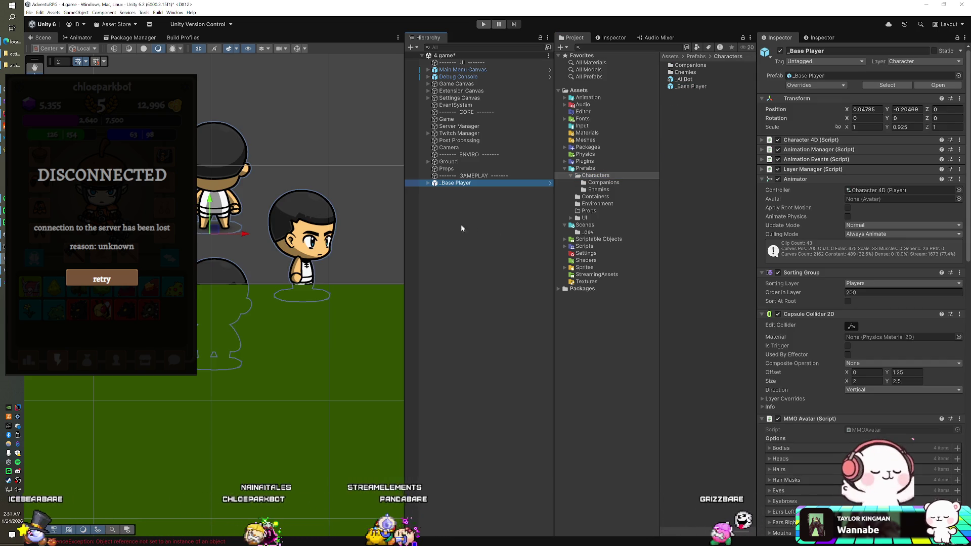
{"action": "left_click", "coordinate": [427, 182]}
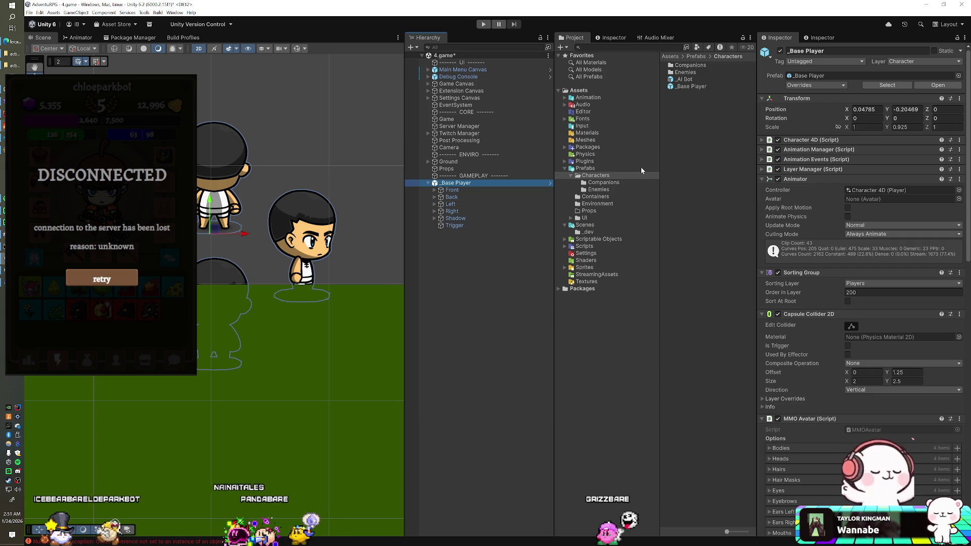
{"action": "left_click", "coordinate": [586, 218]}
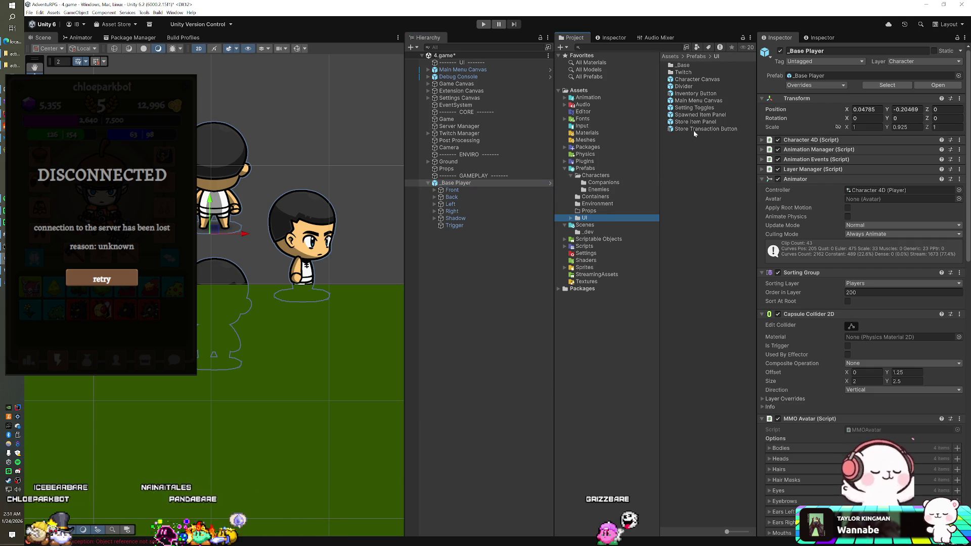
{"action": "left_click_drag", "start_coordinate": [605, 136], "coordinate": [468, 185]}
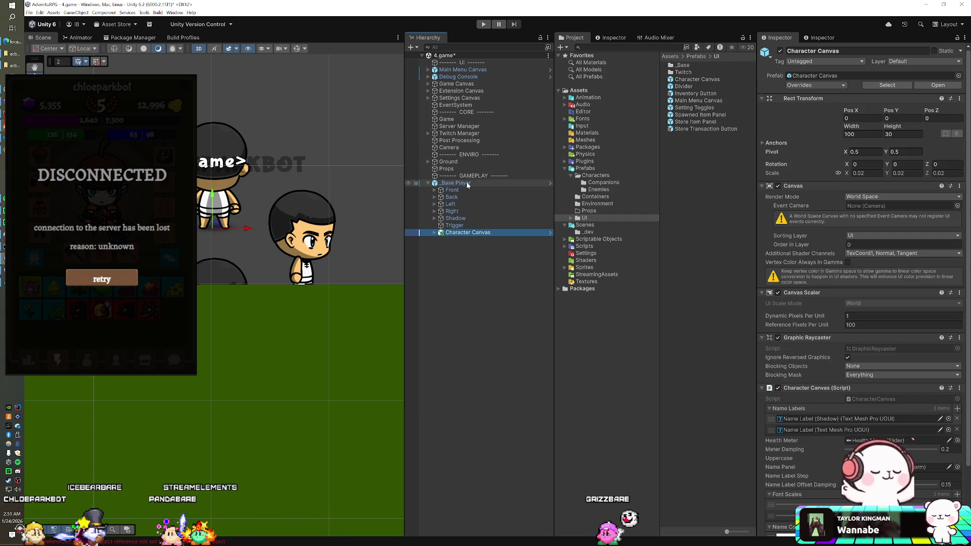
Expand Character Canvas and enable Health Meter so its bar shows above the character.
{"action": "scroll", "coordinate": [289, 167], "scroll_direction": "down", "scroll_amount": 1}
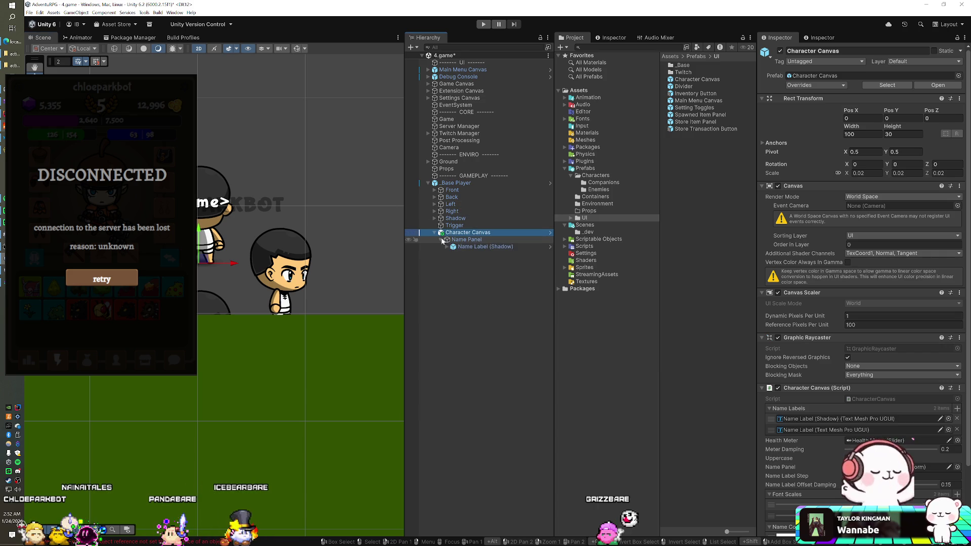
{"action": "left_click", "coordinate": [463, 240]}
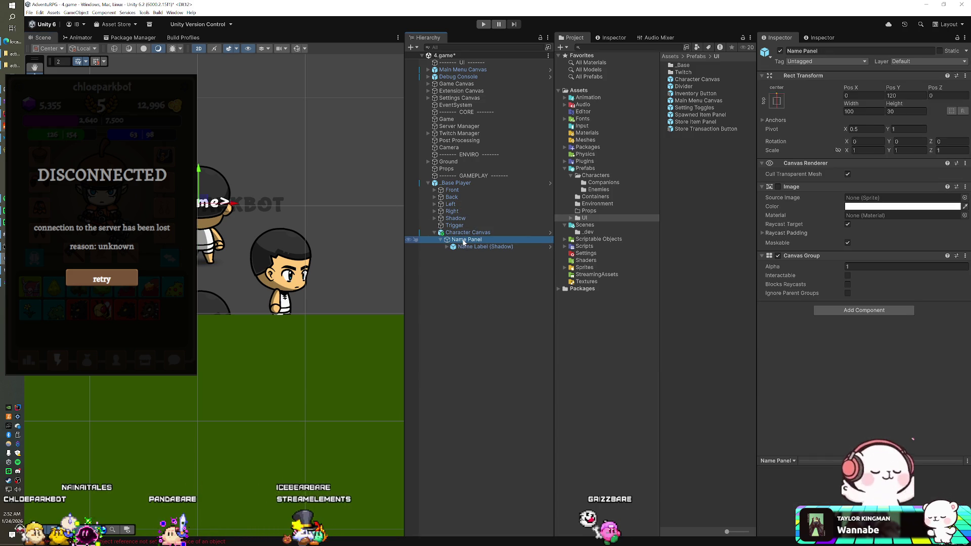
{"action": "left_click", "coordinate": [447, 247]}
{"action": "left_click", "coordinate": [477, 261]}
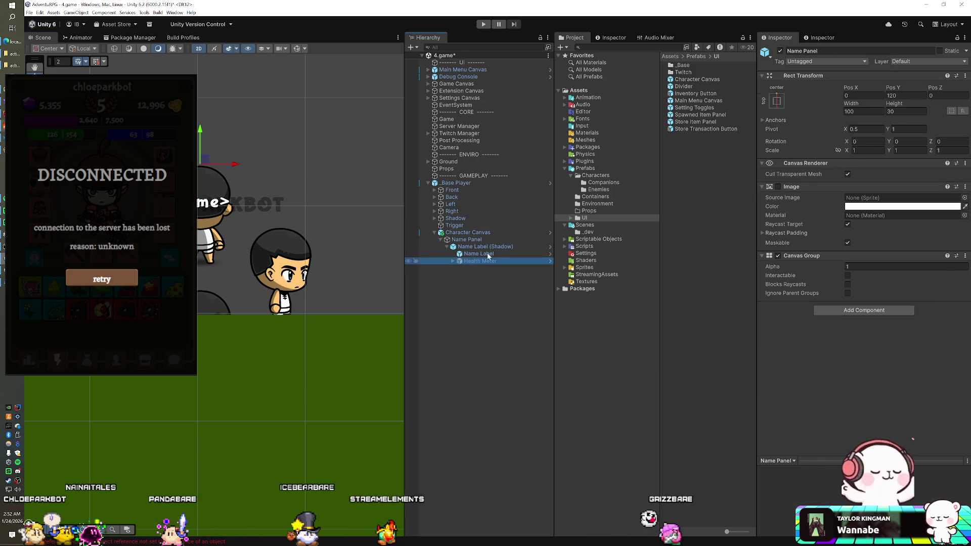
{"action": "left_click", "coordinate": [780, 53]}
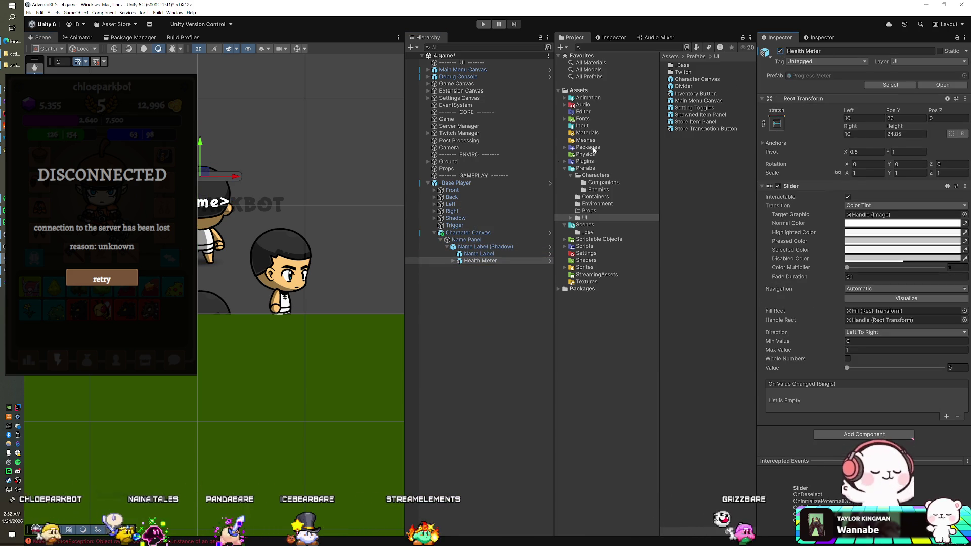
{"action": "left_click", "coordinate": [475, 248]}
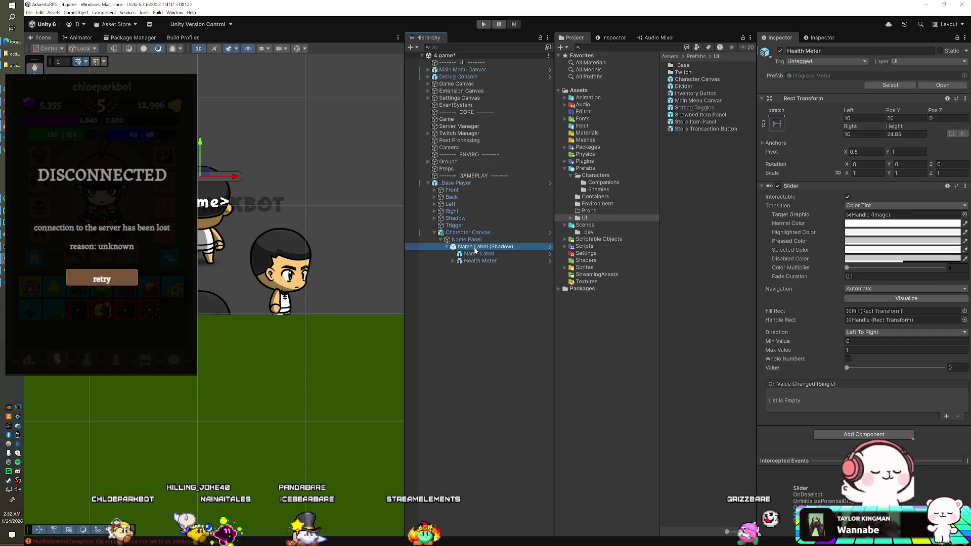
Create a UI Panel as a child of Character Canvas.
{"action": "left_click", "coordinate": [474, 233]}
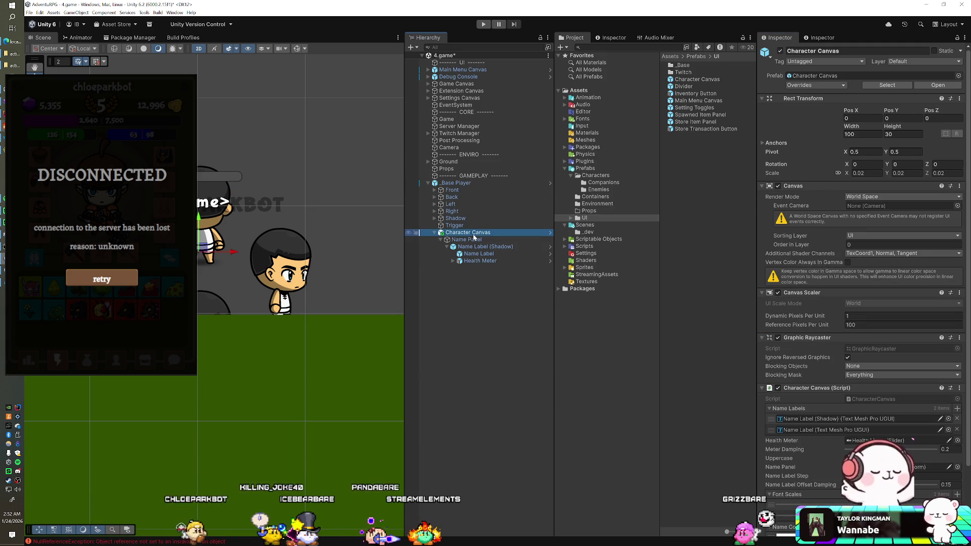
{"action": "right_click", "coordinate": [473, 236]}
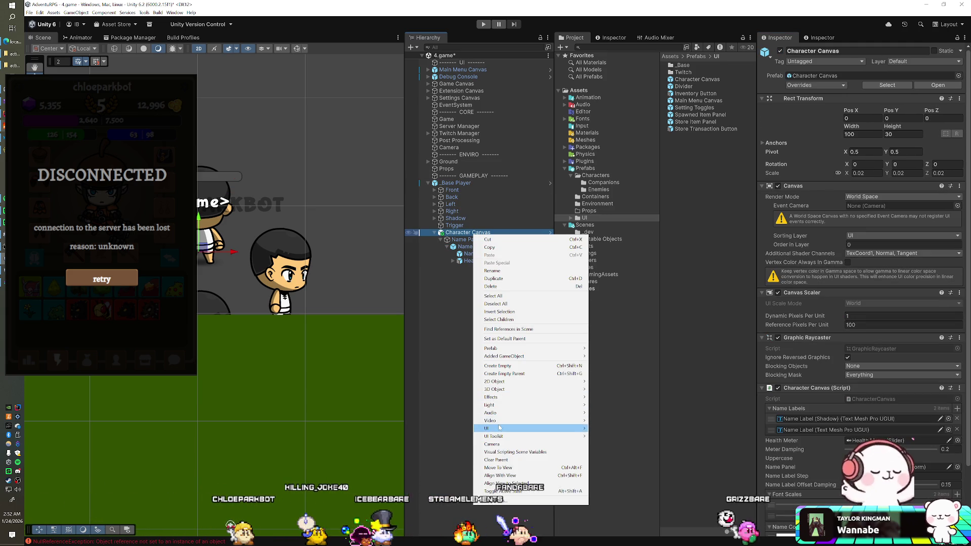
{"action": "mouse_move", "coordinate": [556, 429]}
{"action": "left_click", "coordinate": [610, 455]}
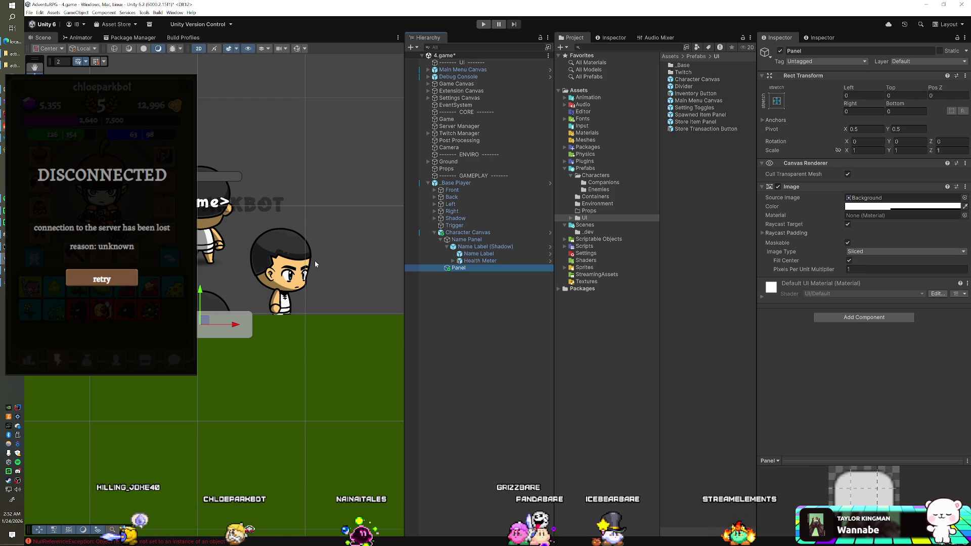
Raise the Panel above the player's head and minimize the disconnected game window.
{"action": "left_click_drag", "start_coordinate": [201, 307], "coordinate": [218, 140]}
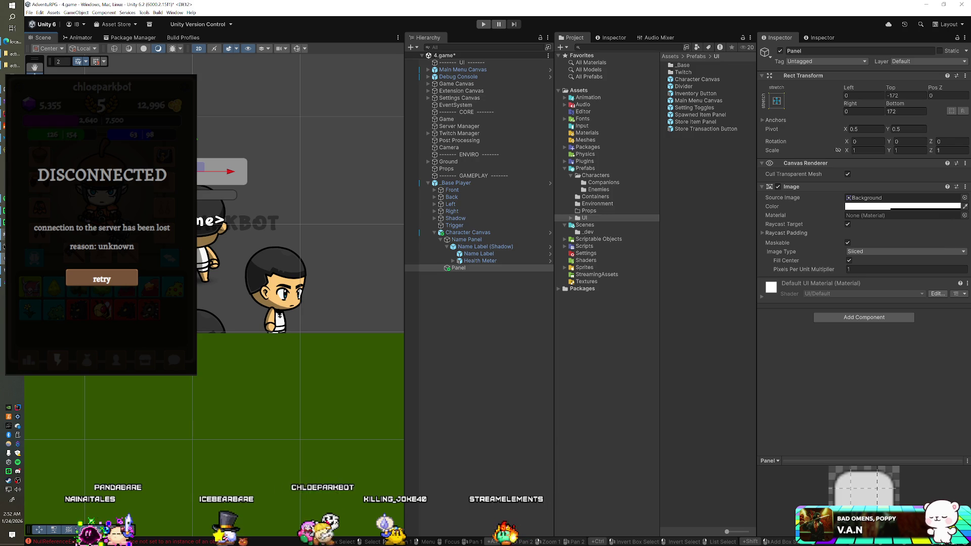
{"action": "left_click", "coordinate": [10, 235]}
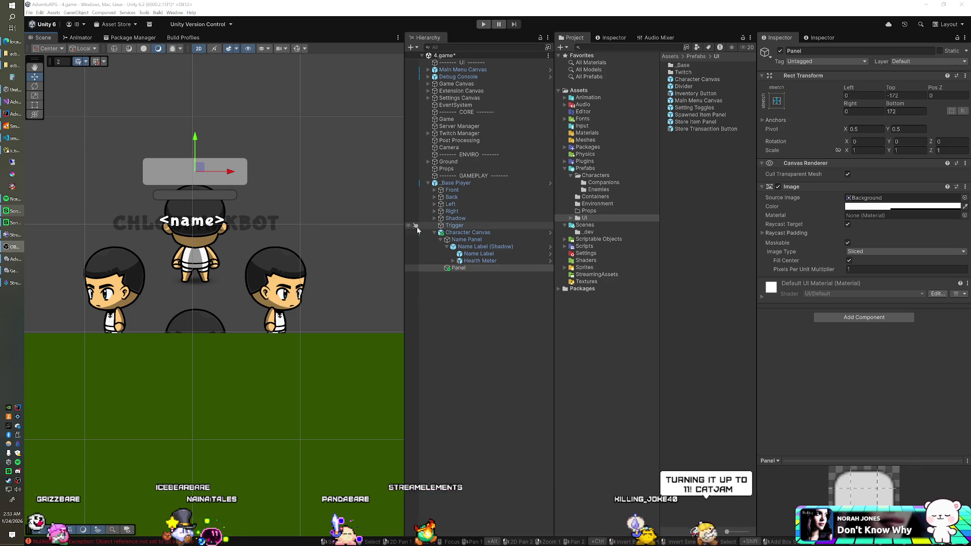
{"action": "left_click", "coordinate": [458, 269]}
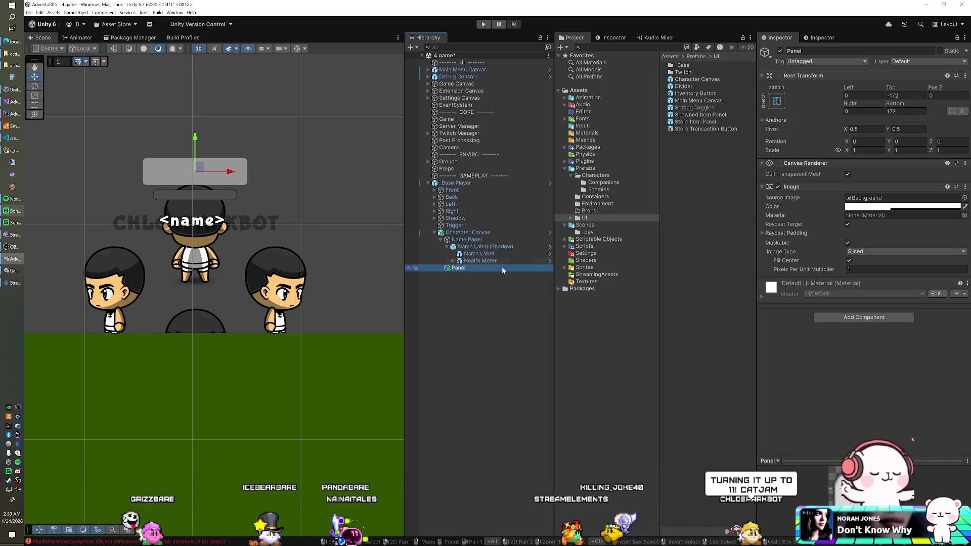
Add the _Base Label prefab as a child of Panel.
{"action": "left_click", "coordinate": [571, 217]}
{"action": "left_click", "coordinate": [582, 225]}
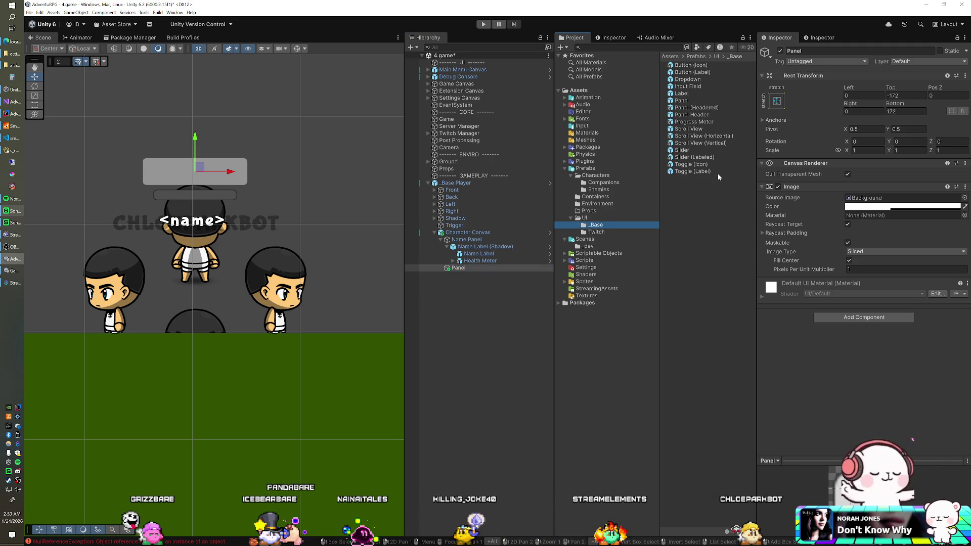
{"action": "left_click_drag", "start_coordinate": [690, 97], "coordinate": [546, 233]}
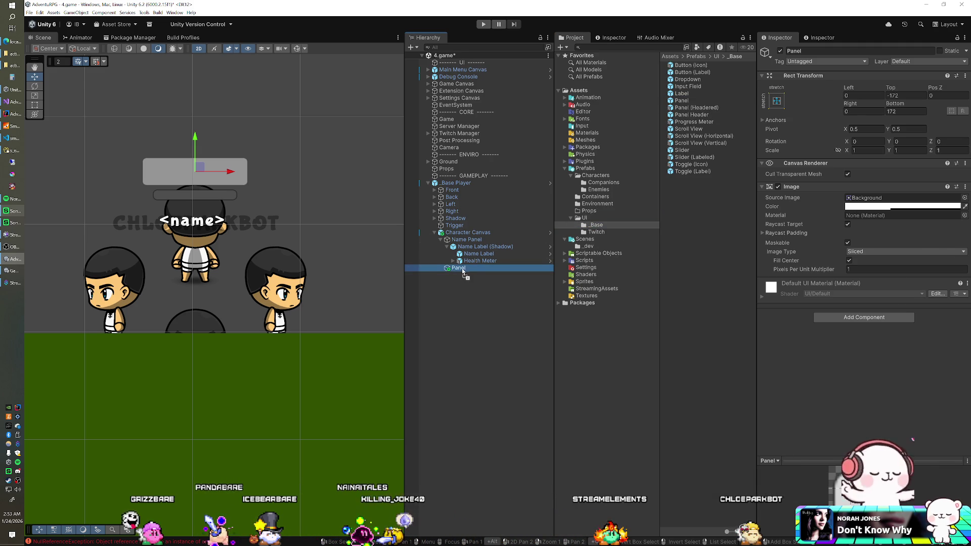
{"action": "left_click_drag", "start_coordinate": [464, 272], "coordinate": [463, 273]}
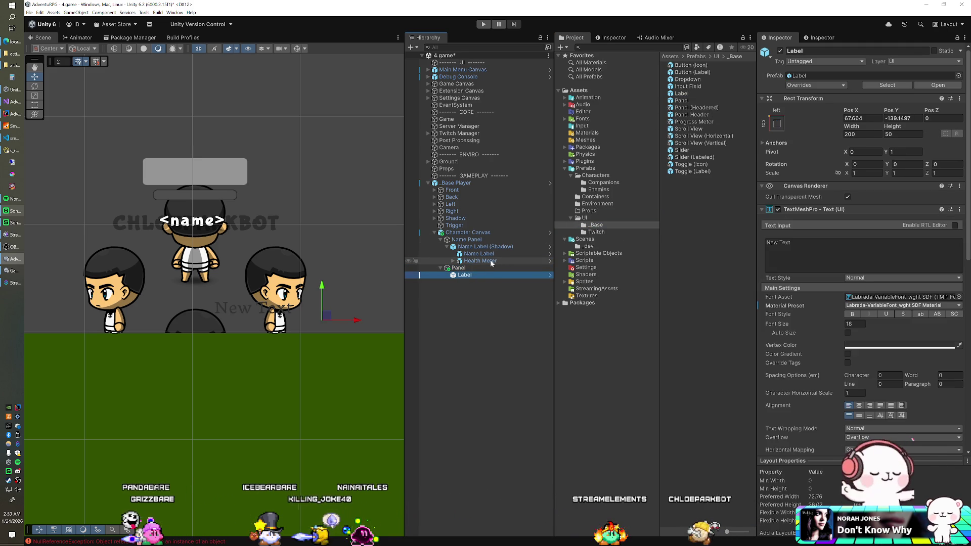
Compare several fonts on the label and settle on BubblegumSans-Regular SDF.
{"action": "left_click", "coordinate": [960, 298]}
{"action": "left_click", "coordinate": [800, 332]}
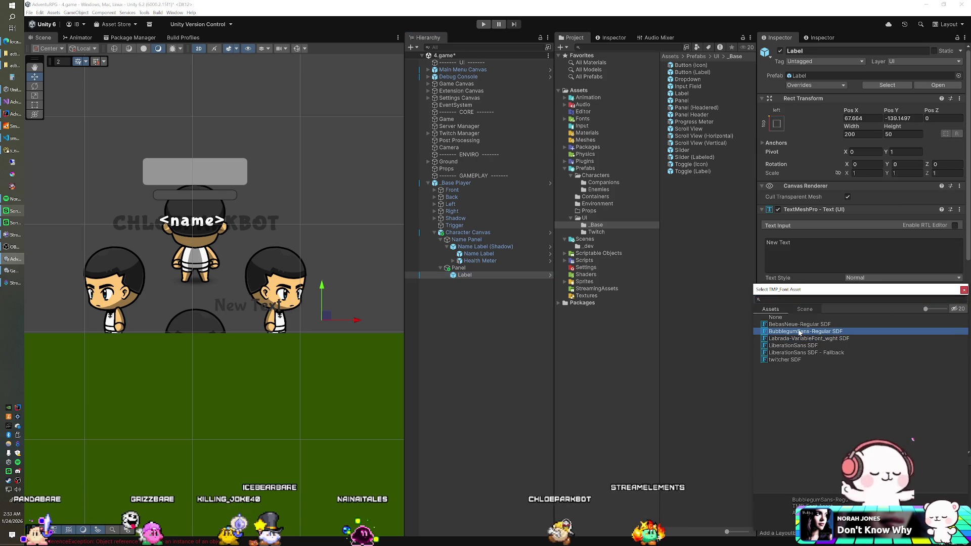
{"action": "left_click", "coordinate": [799, 324]}
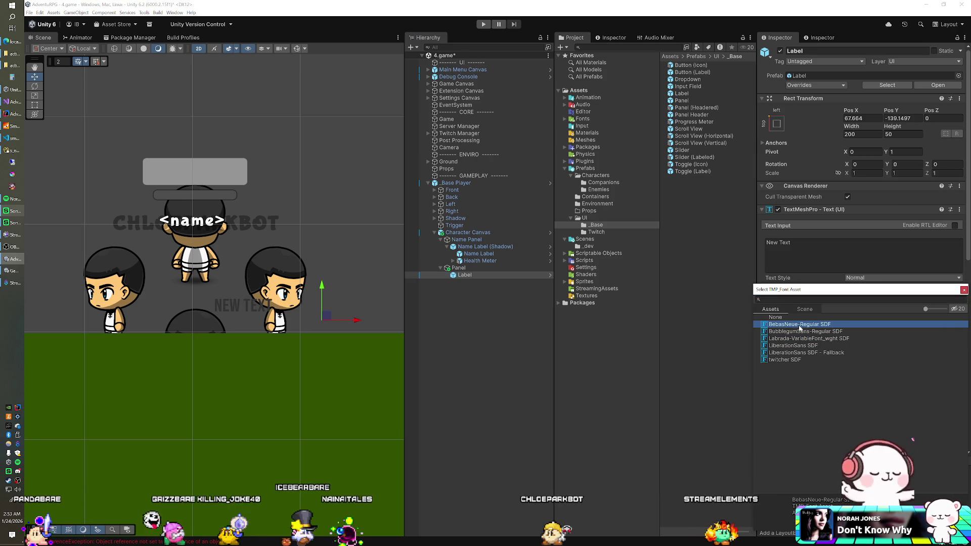
{"action": "left_click", "coordinate": [798, 332]}
{"action": "left_click", "coordinate": [796, 339]}
{"action": "left_click", "coordinate": [796, 360]}
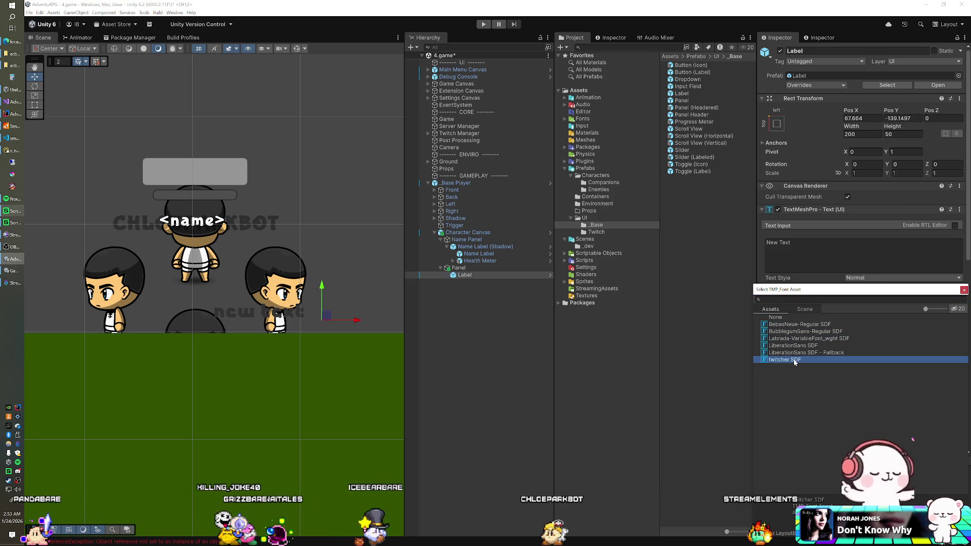
{"action": "left_click", "coordinate": [800, 332]}
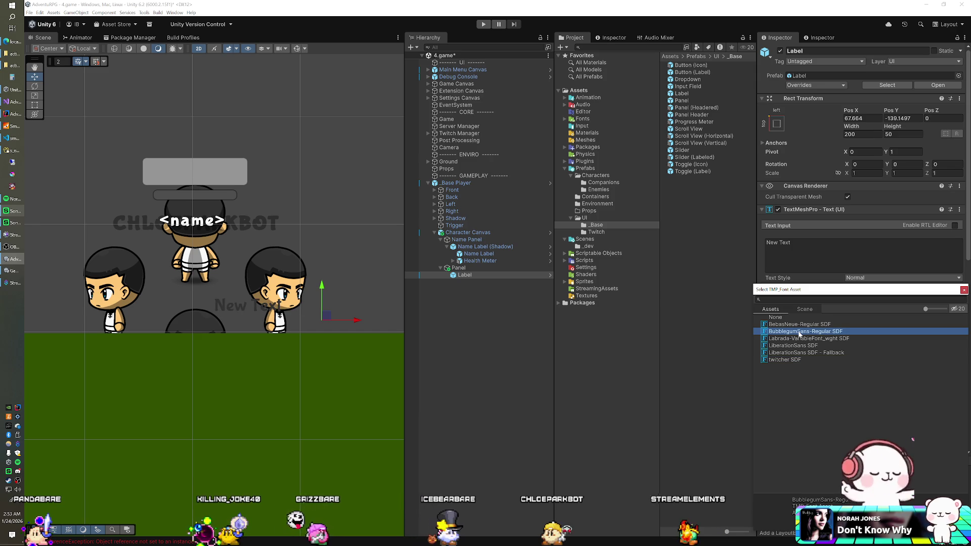
{"action": "double_click", "coordinate": [799, 331]}
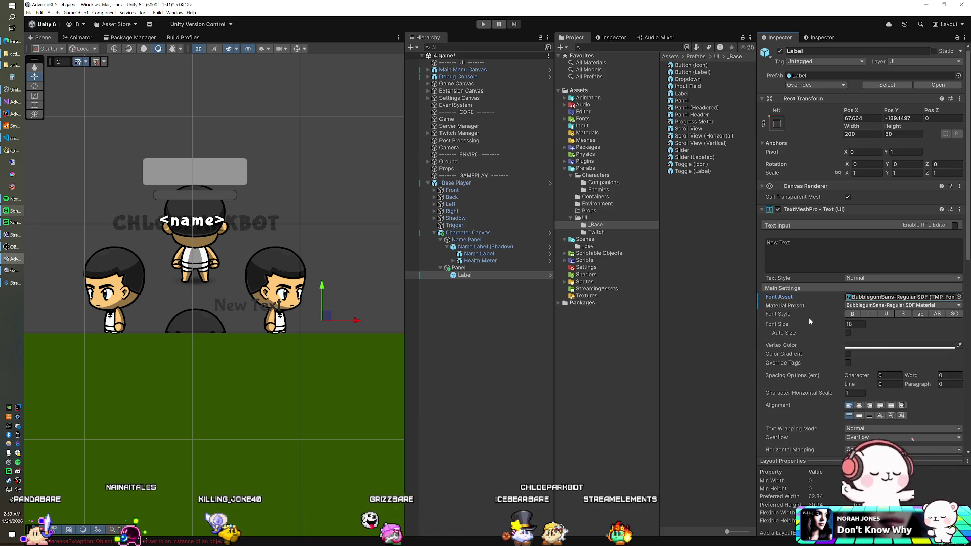
Make the label text bold and replace it with -48.
{"action": "left_click", "coordinate": [851, 314]}
{"action": "left_click", "coordinate": [809, 253]}
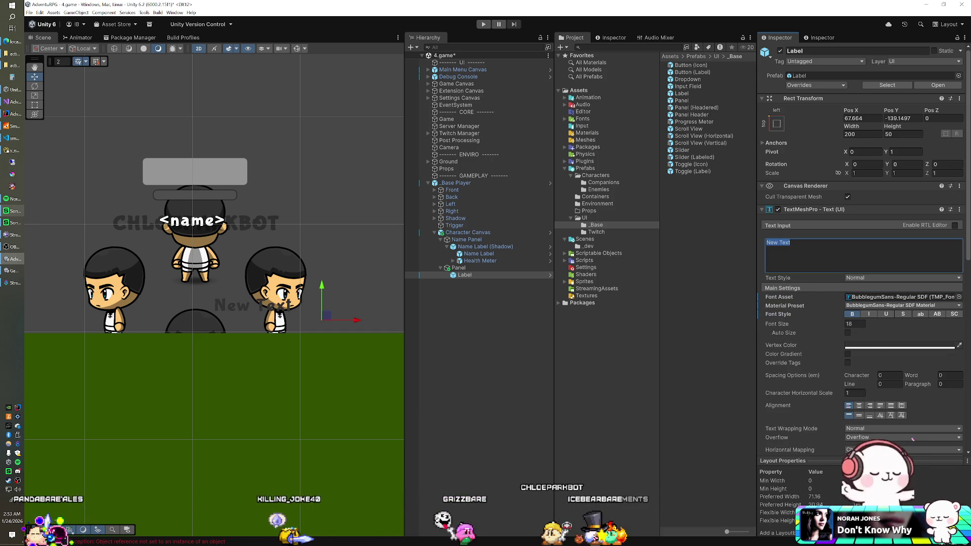
{"action": "type", "text": "-48"}
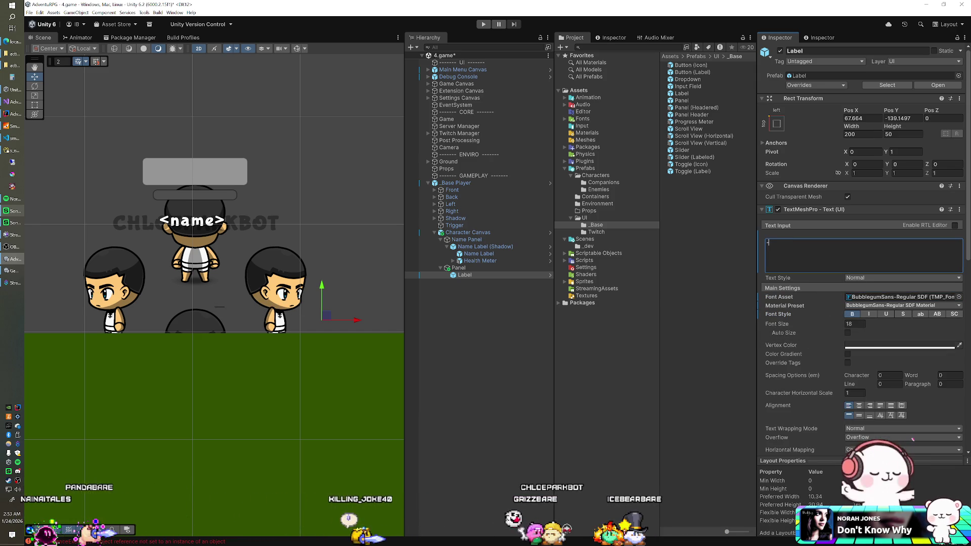
{"action": "key", "text": "Return"}
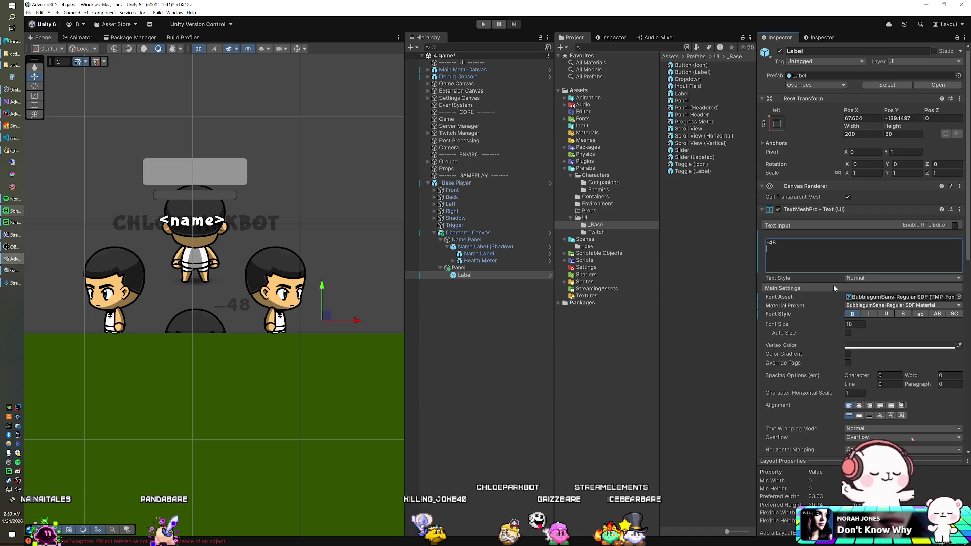
Tint the label text bright red and remove the minus sign so it reads 48.
{"action": "left_click", "coordinate": [900, 345]}
{"action": "left_click", "coordinate": [914, 318]}
{"action": "left_click_drag", "start_coordinate": [919, 318], "coordinate": [939, 312]}
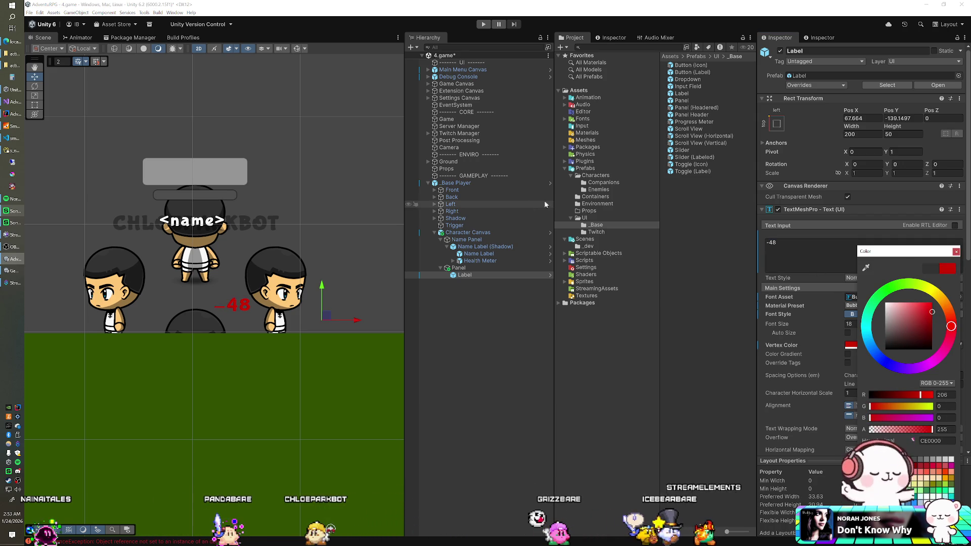
{"action": "scroll", "coordinate": [283, 197], "scroll_direction": "down", "scroll_amount": 4}
{"action": "left_click_drag", "start_coordinate": [297, 222], "coordinate": [292, 232]}
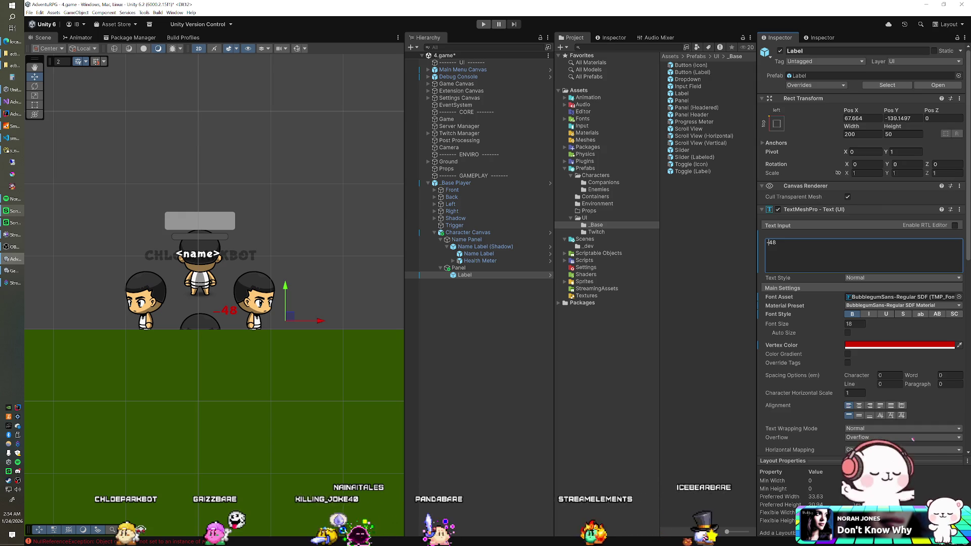
{"action": "key", "text": "BackSpace"}
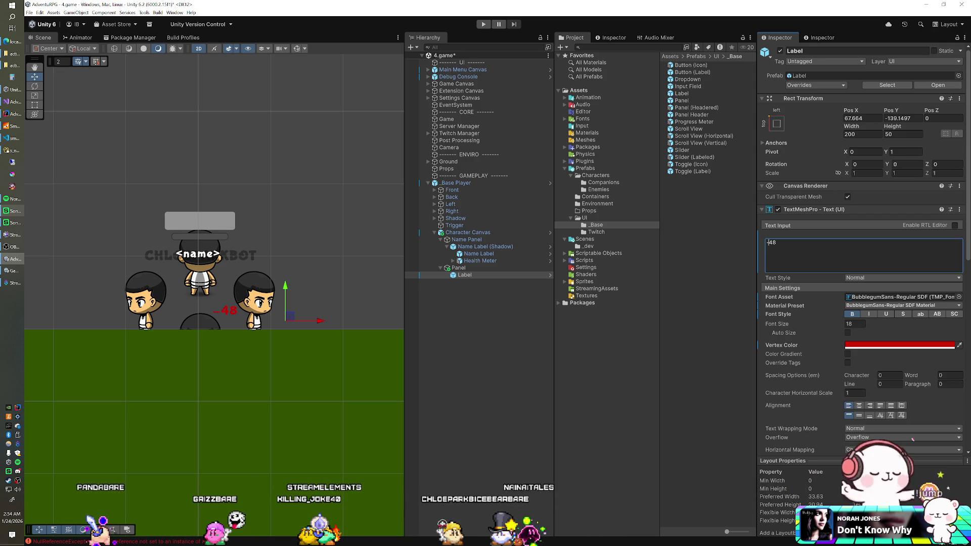
Open the BubblegumSans-Regular SDF Character Table and the minus glyph's edit fields.
{"action": "left_click", "coordinate": [903, 297]}
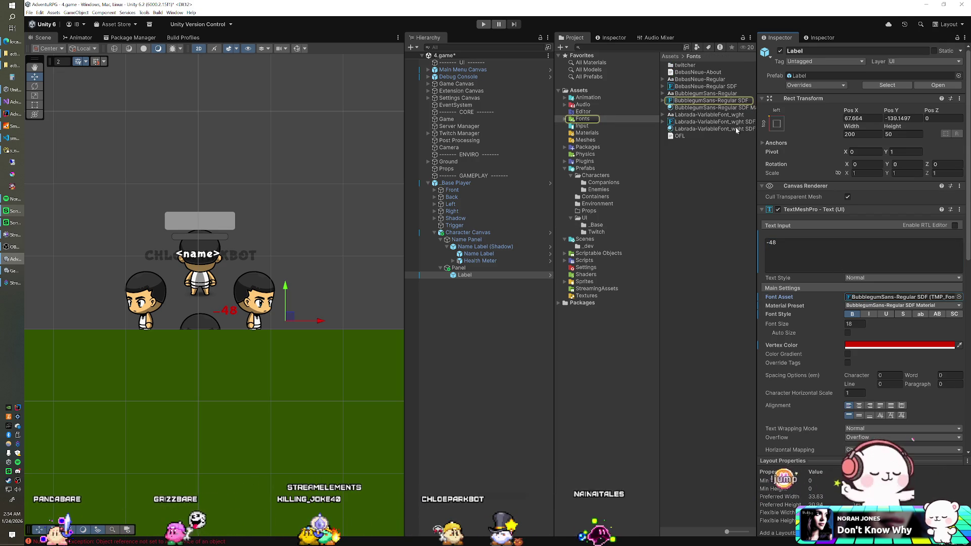
{"action": "left_click", "coordinate": [711, 100]}
{"action": "scroll", "coordinate": [847, 243], "scroll_direction": "down", "scroll_amount": 10}
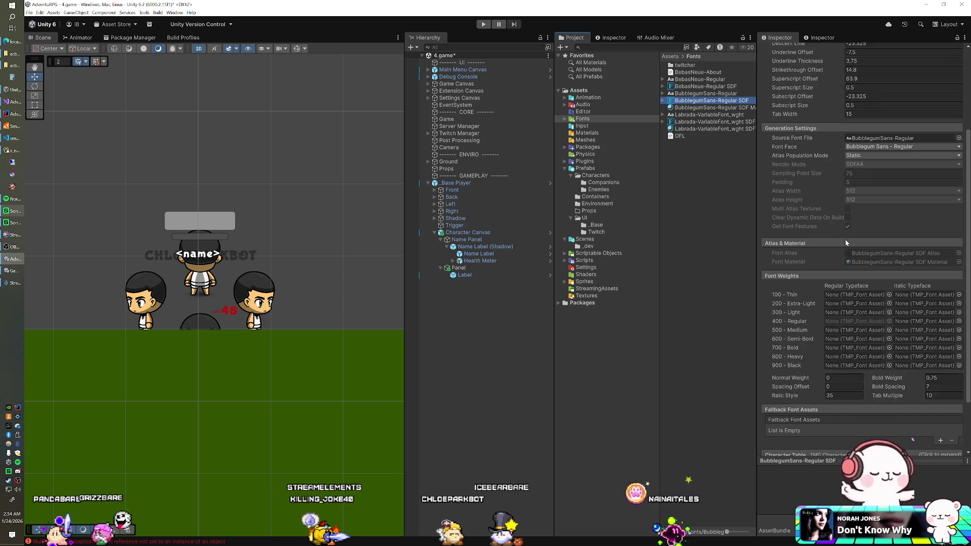
{"action": "scroll", "coordinate": [847, 243], "scroll_direction": "down", "scroll_amount": 3}
{"action": "left_click", "coordinate": [821, 388]}
{"action": "scroll", "coordinate": [834, 326], "scroll_direction": "down", "scroll_amount": 9}
{"action": "scroll", "coordinate": [828, 325], "scroll_direction": "down", "scroll_amount": 10}
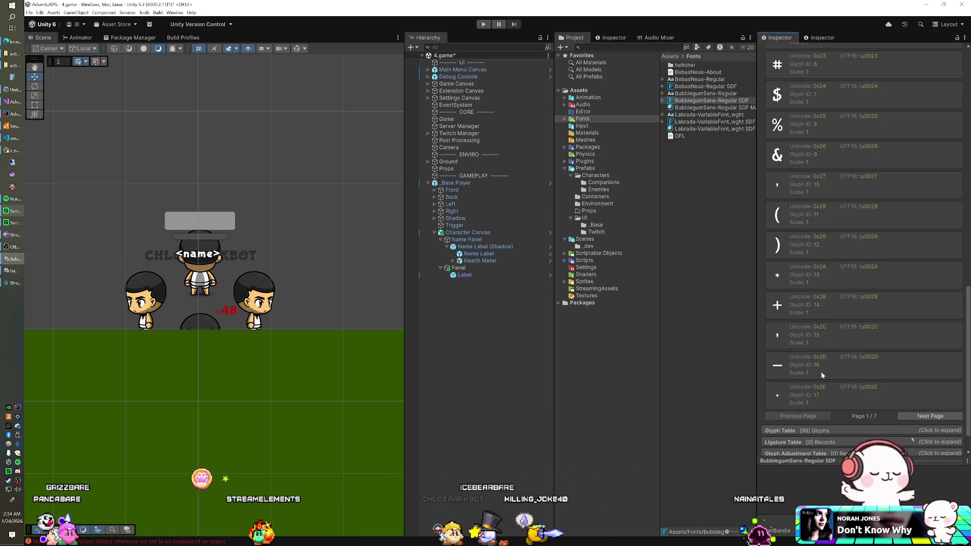
{"action": "left_click", "coordinate": [822, 377]}
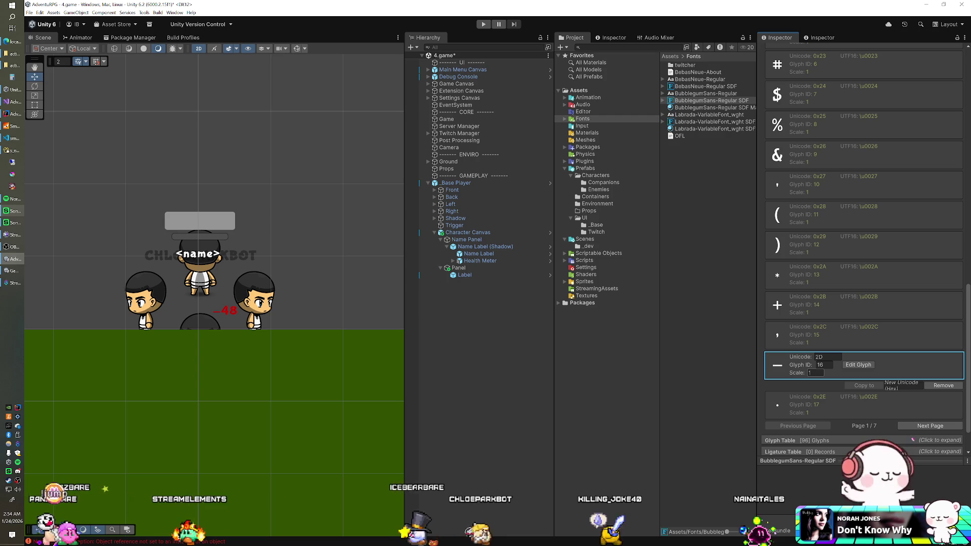
{"action": "left_click", "coordinate": [855, 368]}
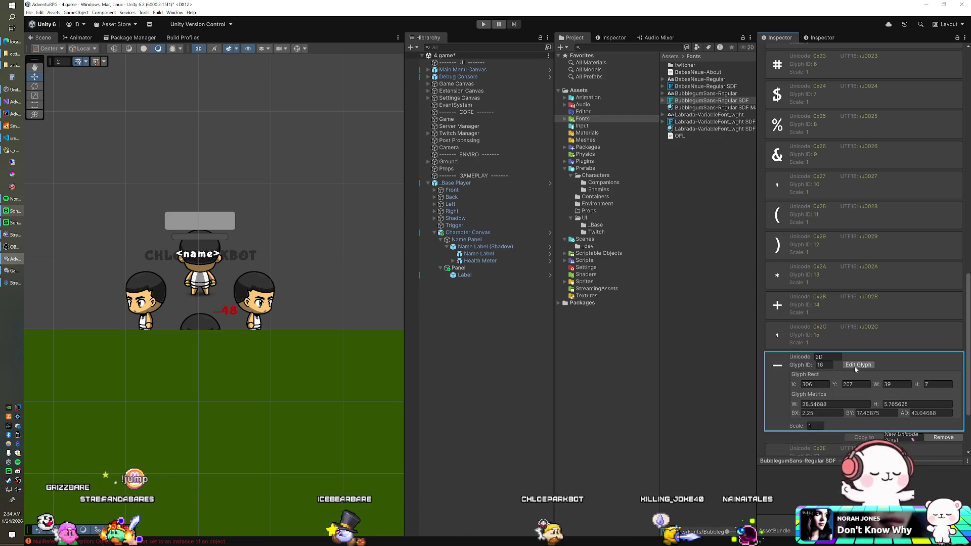
Set the minus glyph rect width to 39 and shift its X to 317.
{"action": "scroll", "coordinate": [837, 371], "scroll_direction": "down", "scroll_amount": 1}
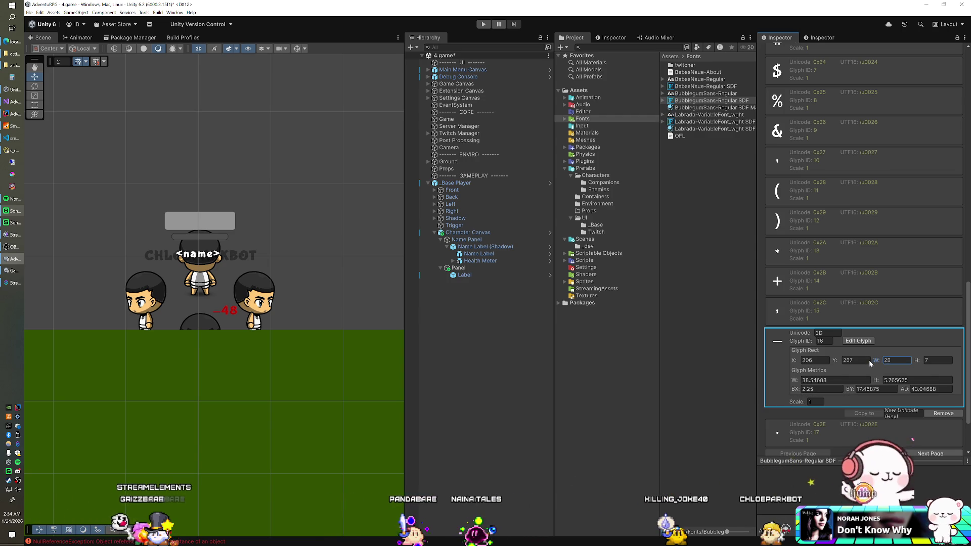
{"action": "type", "text": "-1"}
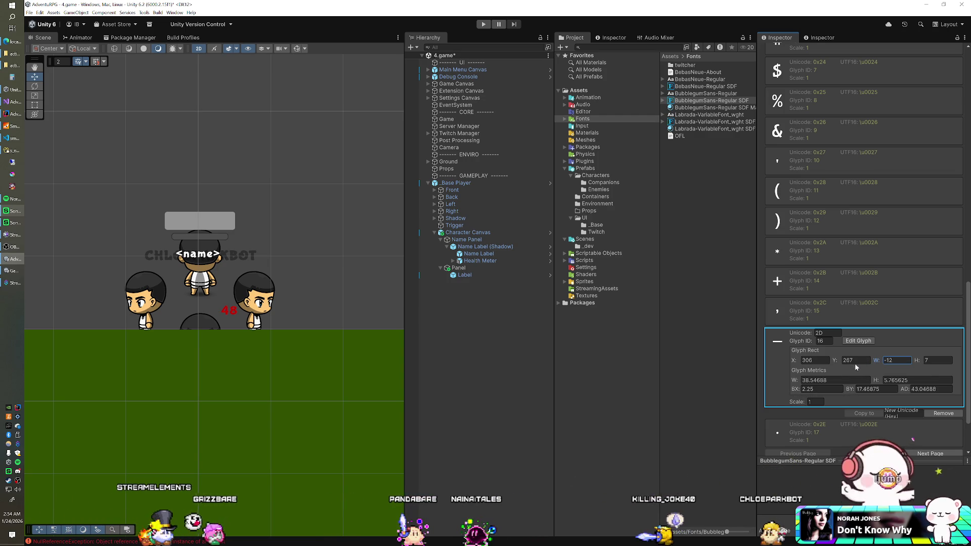
{"action": "key", "text": "BackSpace"}
{"action": "type", "text": "27"}
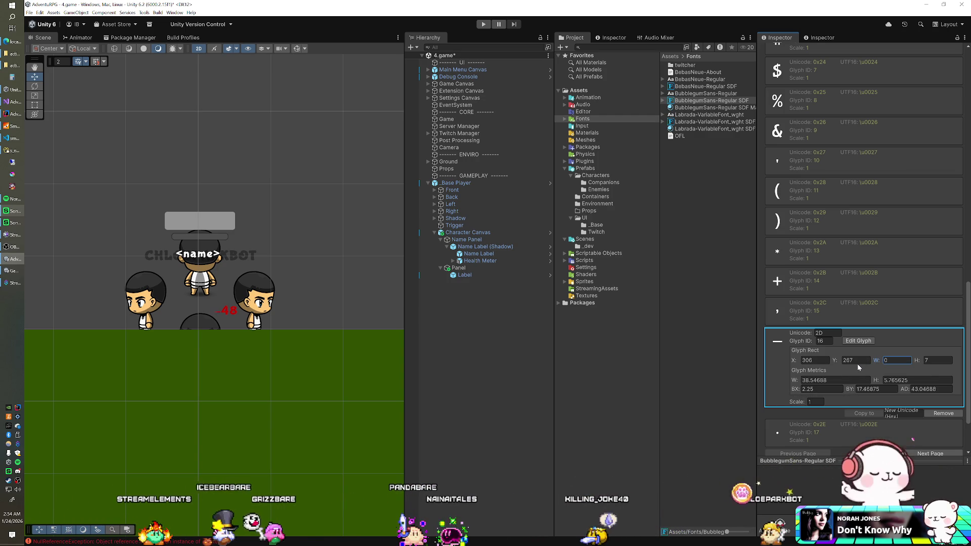
{"action": "key", "text": "BackSpace"}
{"action": "key", "text": "BackSpace"}
{"action": "type", "text": "39"}
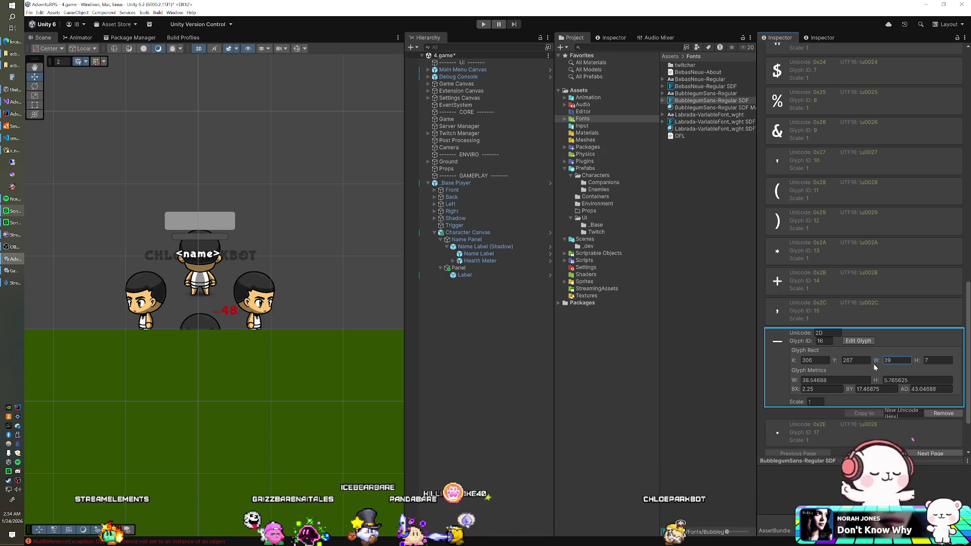
{"action": "mouse_move", "coordinate": [796, 361]}
{"action": "left_mouse_down"}
{"action": "mouse_move", "coordinate": [787, 360]}
{"action": "mouse_move", "coordinate": [801, 364]}
{"action": "left_mouse_up"}
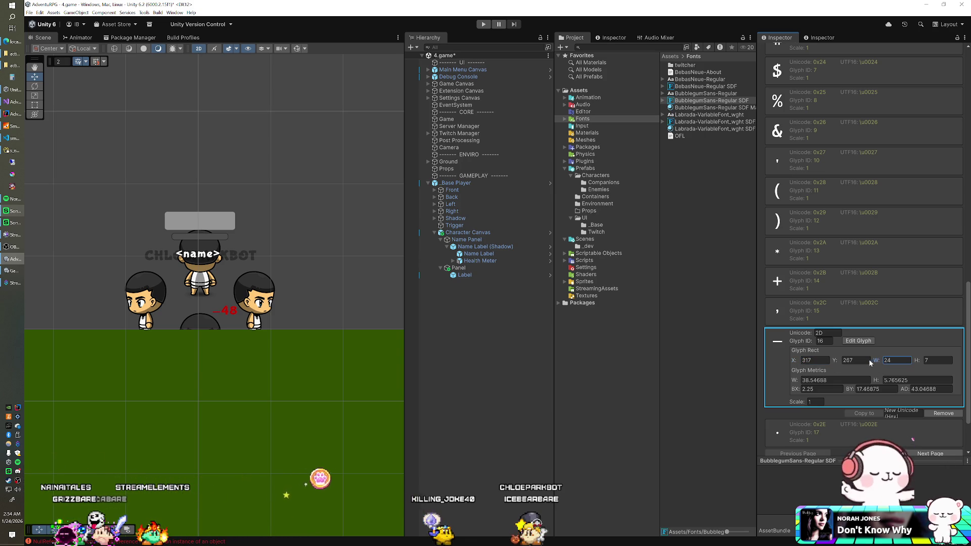
{"action": "left_click_drag", "start_coordinate": [872, 363], "coordinate": [876, 363]}
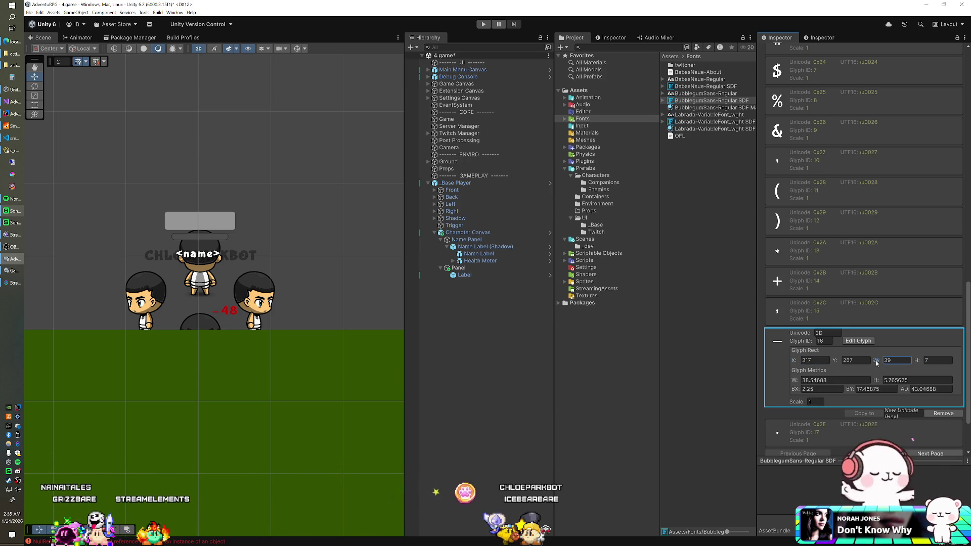
{"action": "scroll", "coordinate": [249, 289], "scroll_direction": "up", "scroll_amount": 8}
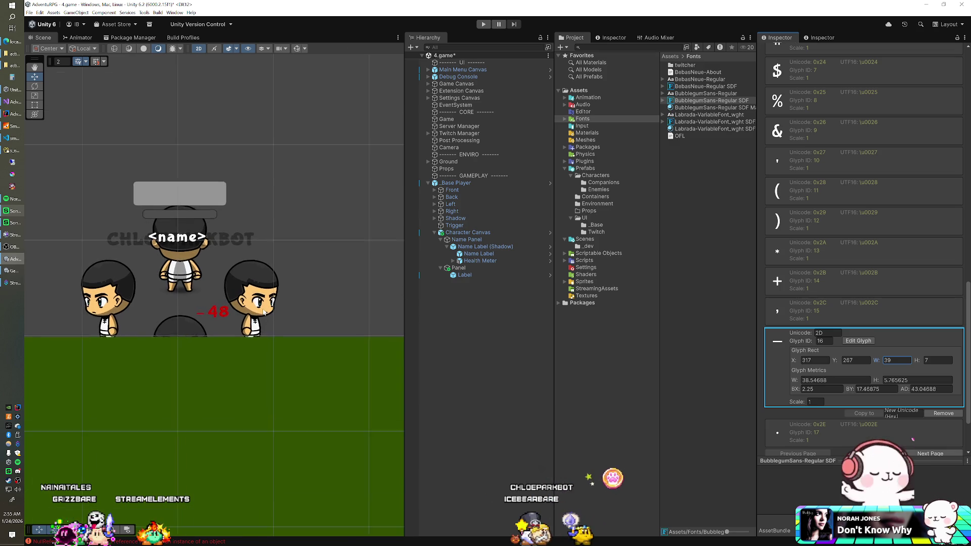
Set the minus glyph's BX to 5.64 and move its rect X back toward 306.
{"action": "scroll", "coordinate": [248, 289], "scroll_direction": "up", "scroll_amount": 3}
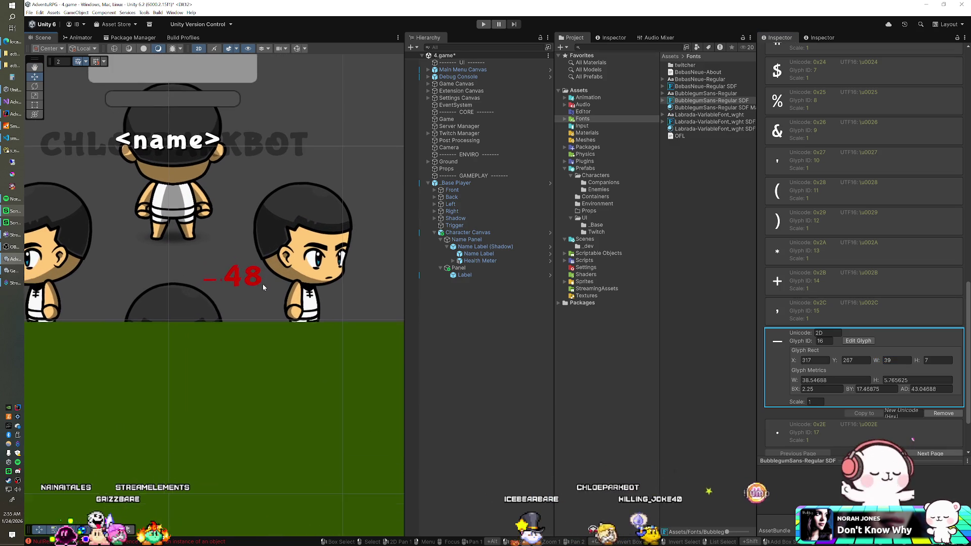
{"action": "left_click_drag", "start_coordinate": [793, 391], "coordinate": [650, 382]}
{"action": "mouse_move", "coordinate": [772, 380]}
{"action": "left_mouse_down"}
{"action": "mouse_move", "coordinate": [907, 391]}
{"action": "mouse_move", "coordinate": [896, 390]}
{"action": "left_mouse_up"}
{"action": "type", "text": "43.68"}
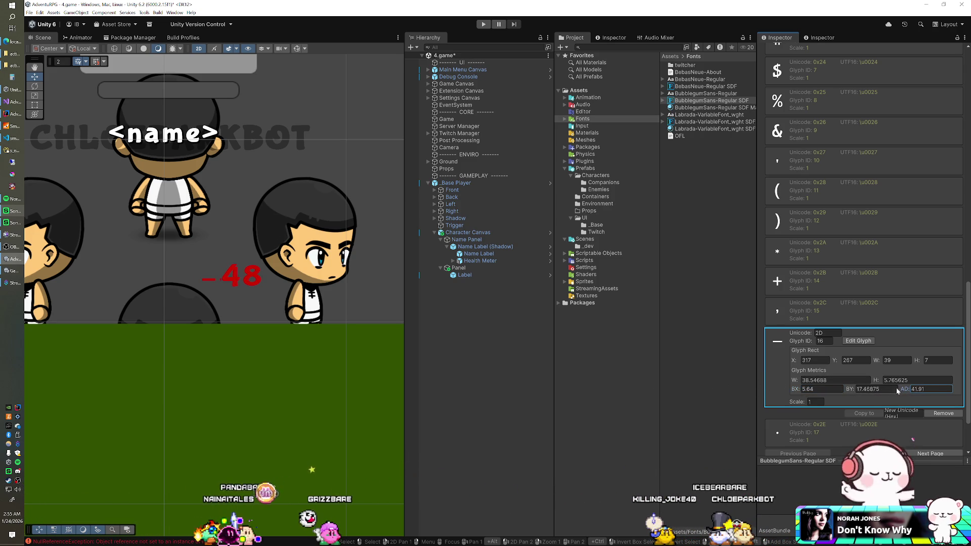
{"action": "left_click", "coordinate": [795, 362]}
{"action": "left_click_drag", "start_coordinate": [795, 363], "coordinate": [787, 360]}
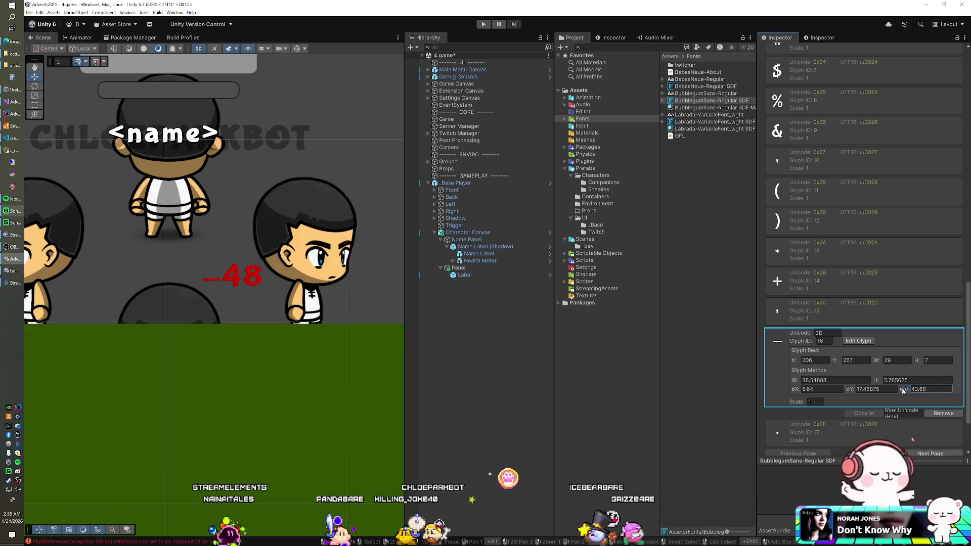
{"action": "left_click_drag", "start_coordinate": [916, 389], "coordinate": [932, 389]}
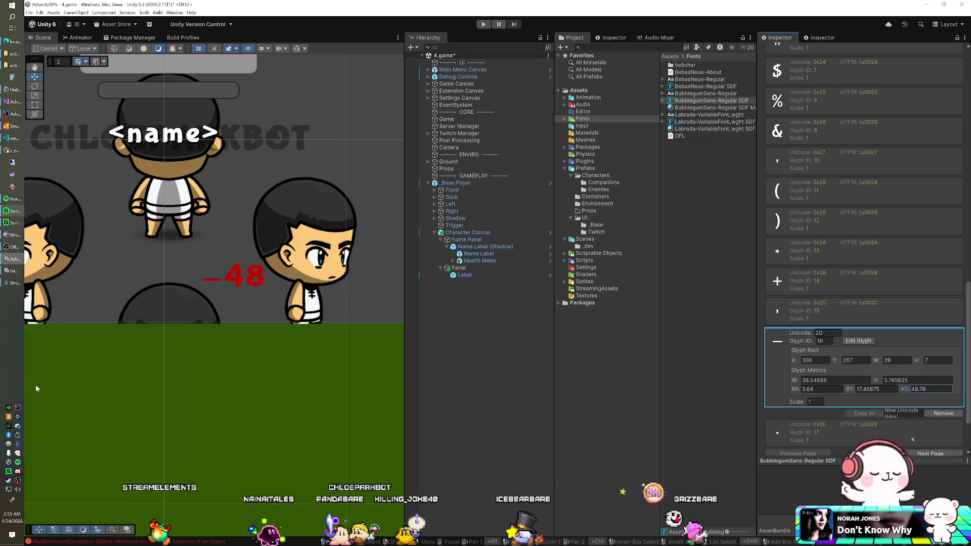
{"action": "left_click_drag", "start_coordinate": [29, 386], "coordinate": [32, 385]}
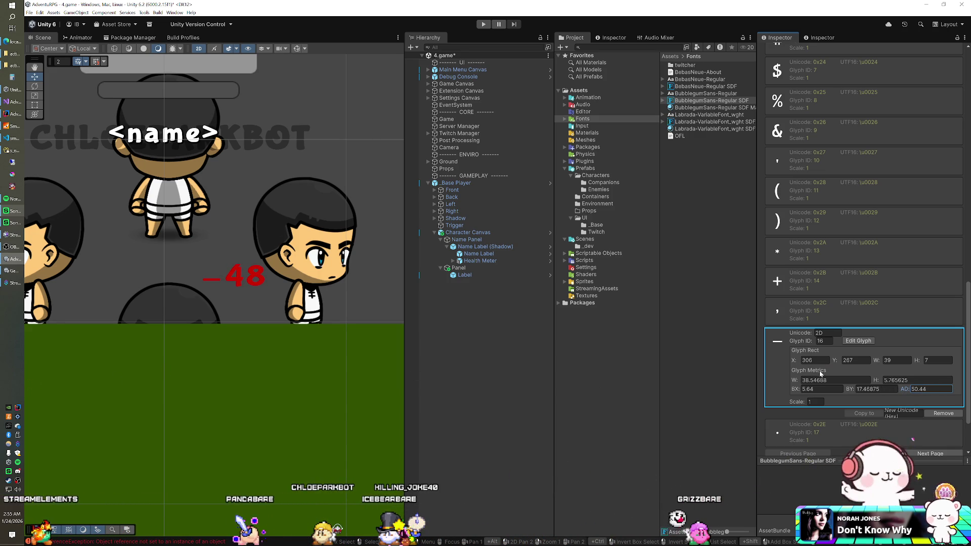
{"action": "left_click_drag", "start_coordinate": [791, 380], "coordinate": [775, 377]}
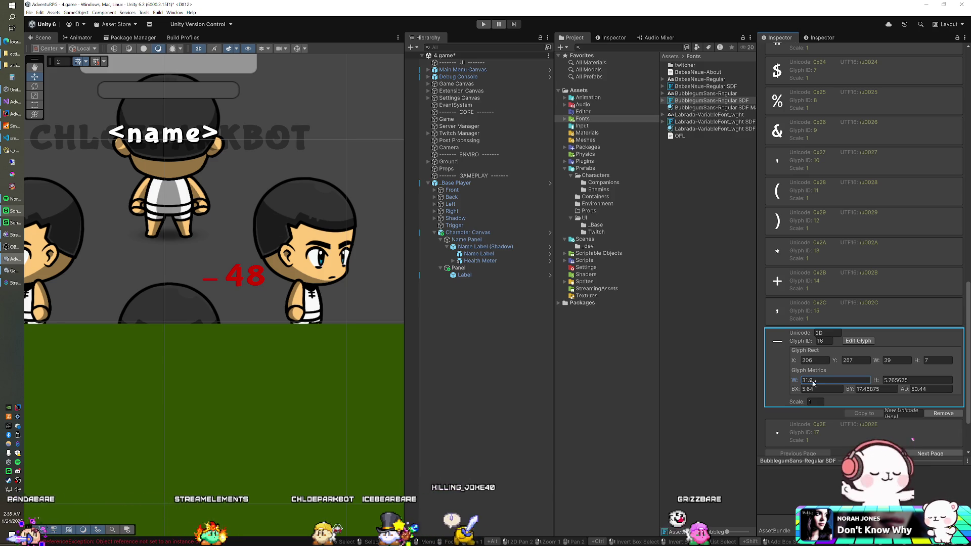
Set the glyph height to 10.5, rect Y to 266 and BY to 23.53.
{"action": "left_click", "coordinate": [880, 382]}
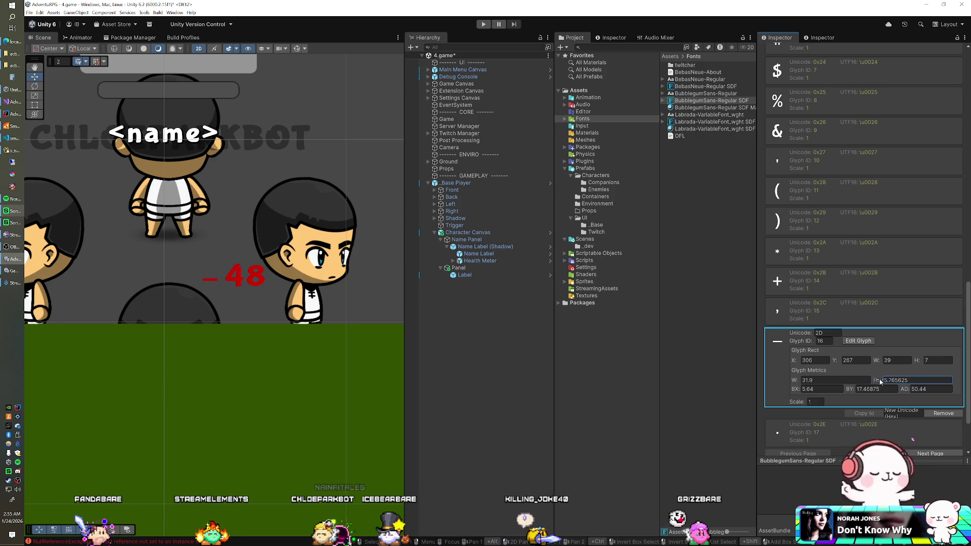
{"action": "type", "text": "10.8"}
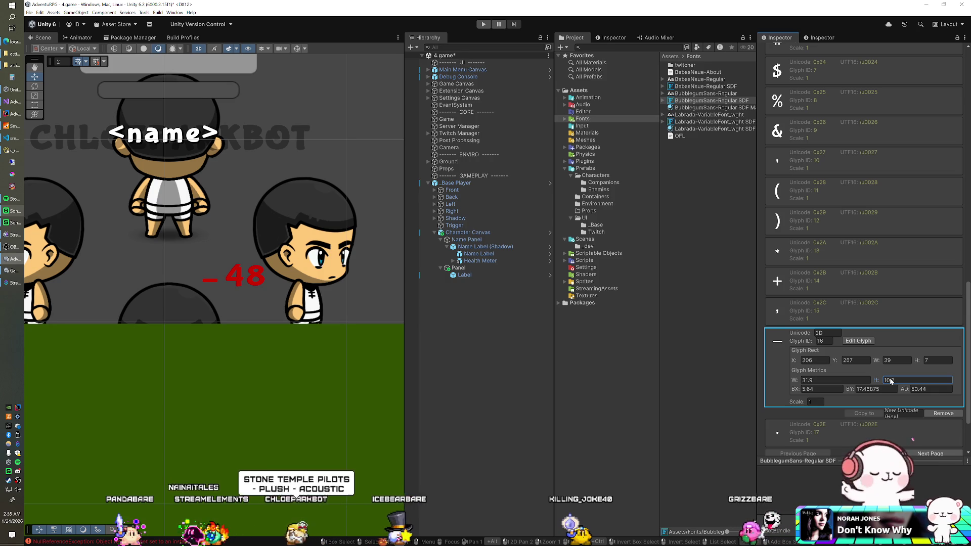
{"action": "key", "text": "BackSpace"}
{"action": "type", "text": "5"}
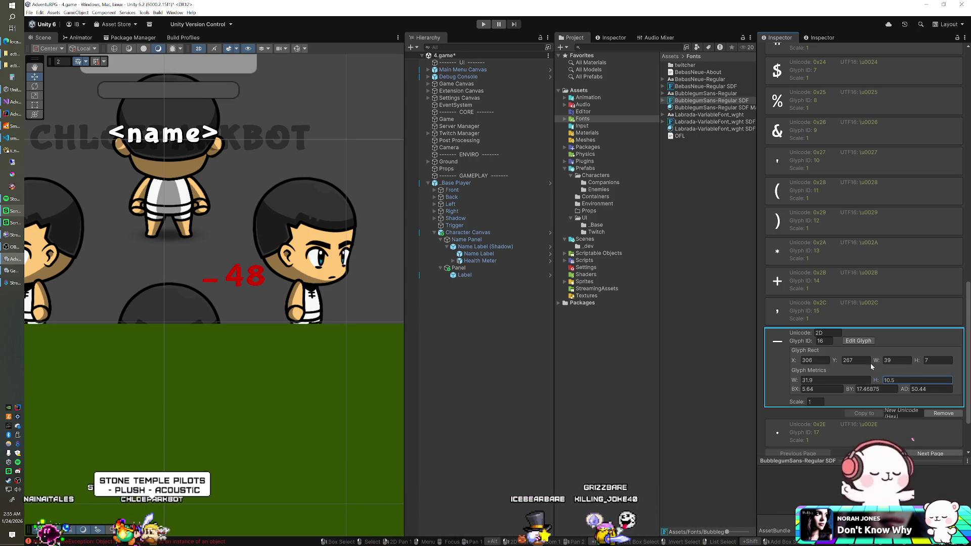
{"action": "left_click_drag", "start_coordinate": [837, 360], "coordinate": [836, 360]}
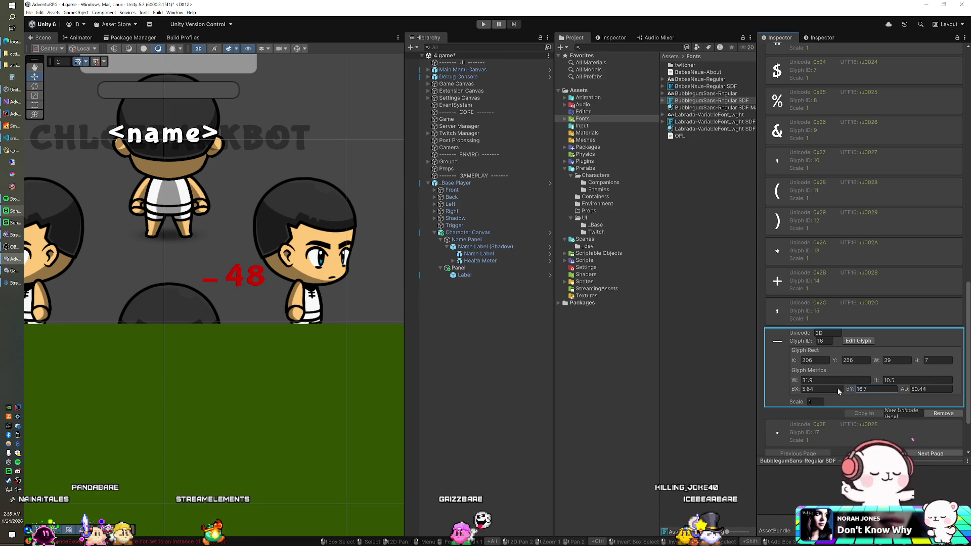
{"action": "type", "text": "23.53"}
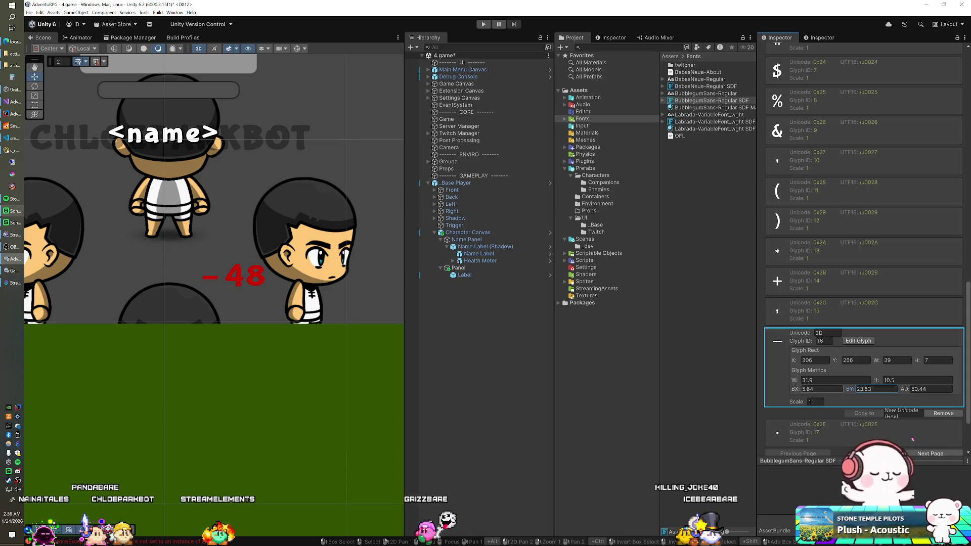
Narrow the glyph width to 25.7 and set its advance to 40.8.
{"action": "left_click_drag", "start_coordinate": [794, 381], "coordinate": [771, 379]}
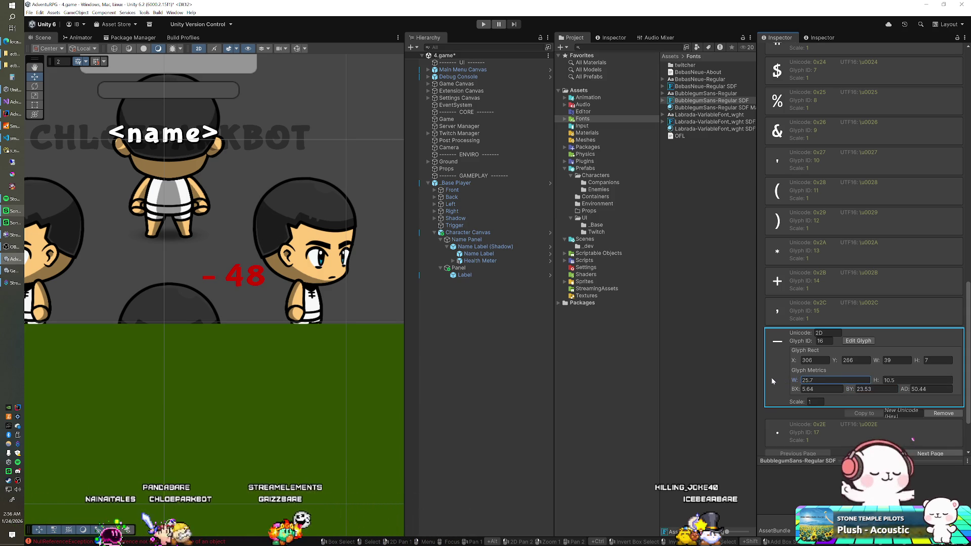
{"action": "left_click", "coordinate": [931, 389]}
{"action": "type", "text": "44"}
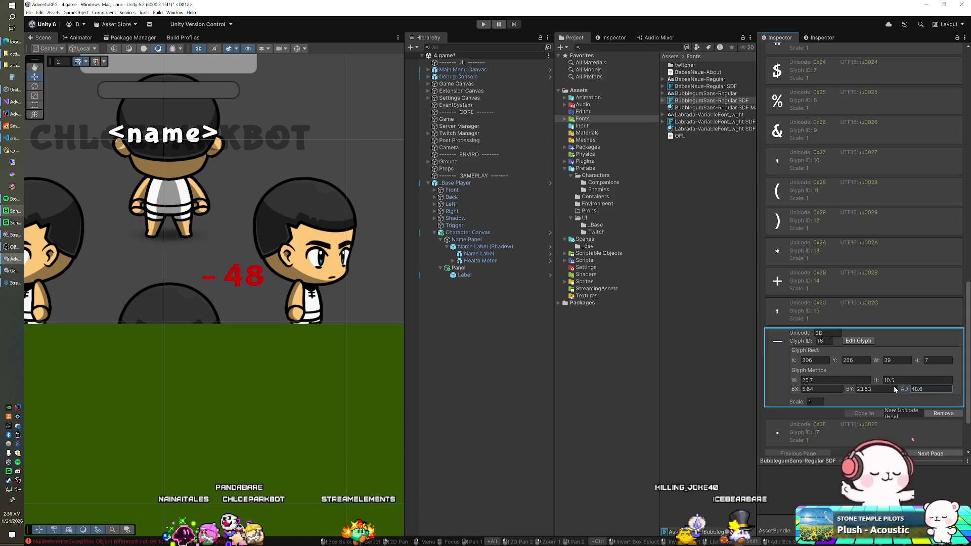
{"action": "key", "text": "BackSpace"}
{"action": "type", "text": "1.3"}
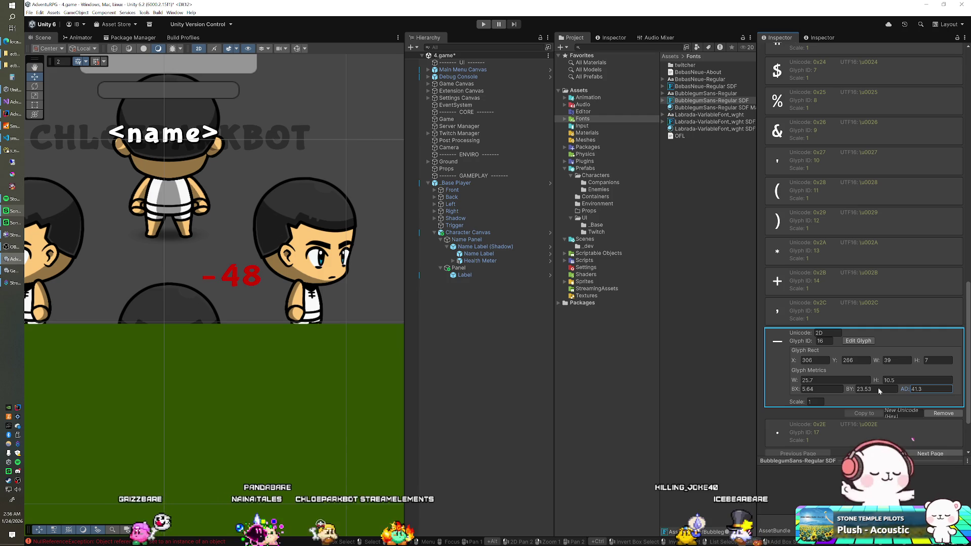
{"action": "key", "text": "BackSpace"}
{"action": "key", "text": "BackSpace"}
{"action": "key", "text": "BackSpace"}
{"action": "type", "text": "0.8"}
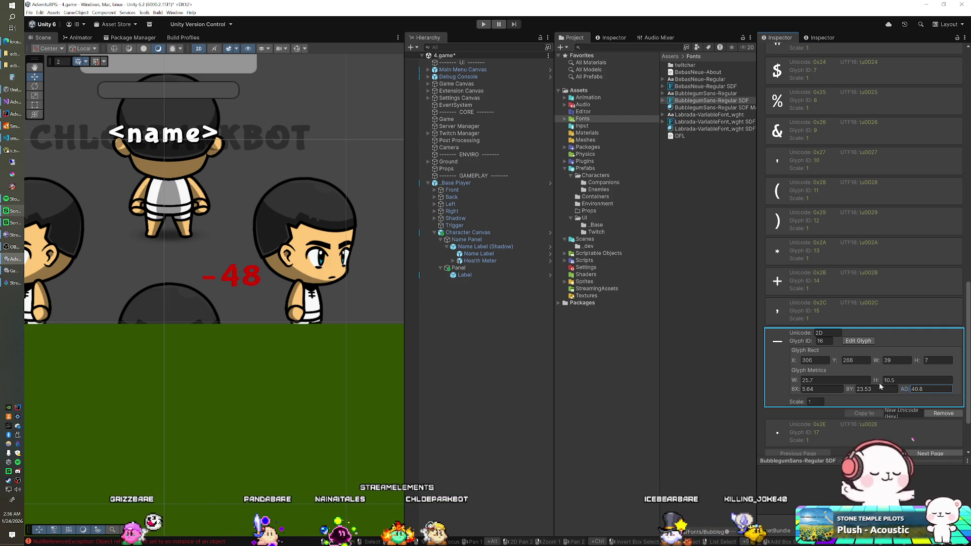
{"action": "left_click", "coordinate": [877, 381]}
{"action": "type", "text": "13.9"}
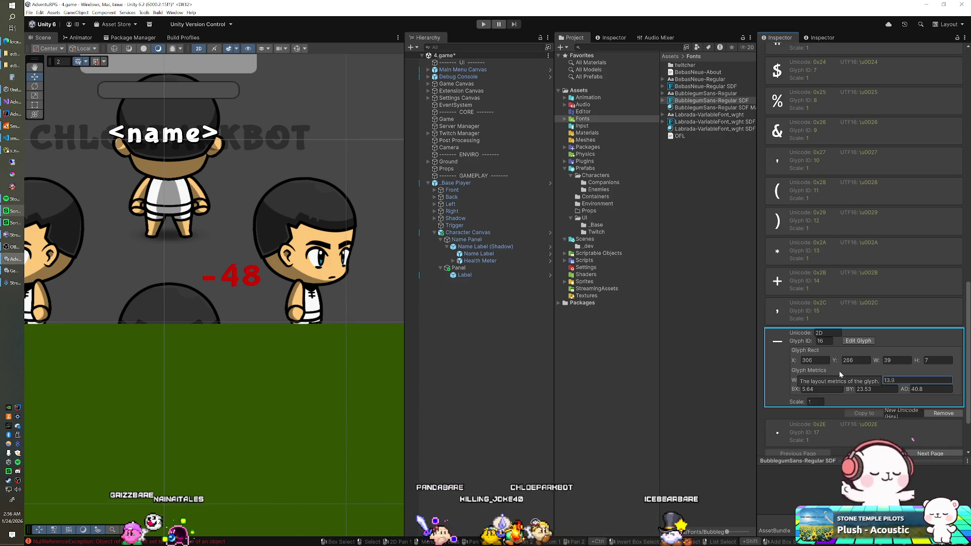
{"action": "scroll", "coordinate": [815, 293], "scroll_direction": "up", "scroll_amount": 3}
{"action": "scroll", "coordinate": [815, 294], "scroll_direction": "up", "scroll_amount": 7}
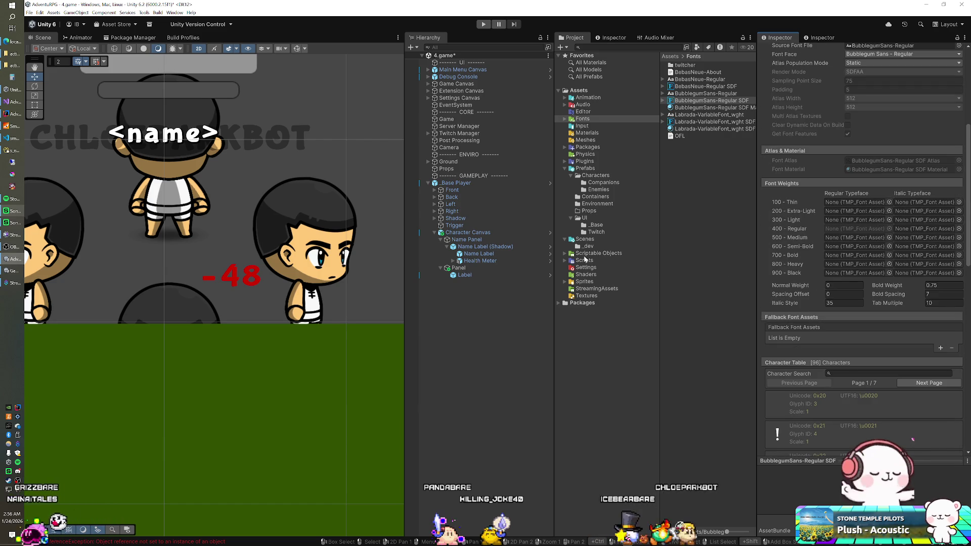
{"action": "left_click", "coordinate": [468, 275]}
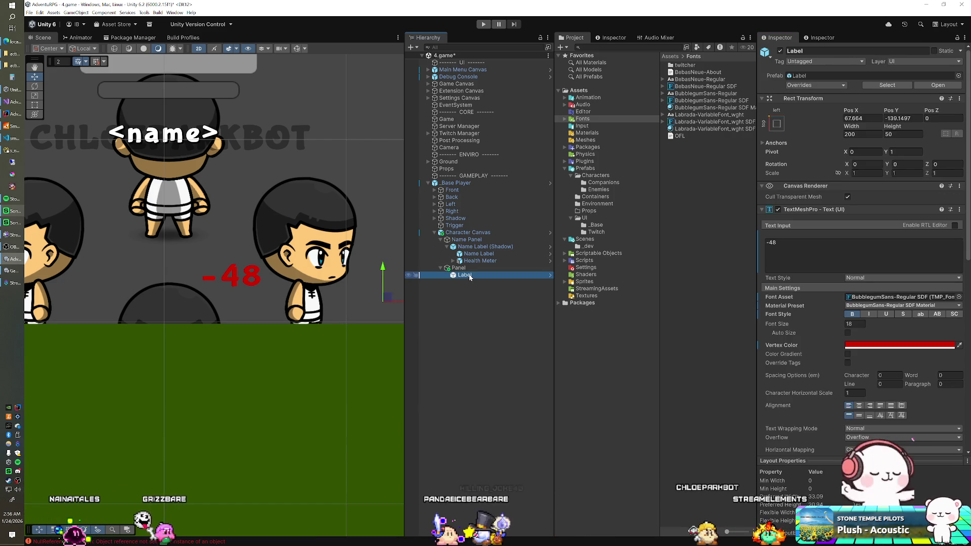
Anchor the Label bottom-centre at position 0, 0 with centred text.
{"action": "left_click", "coordinate": [781, 124]}
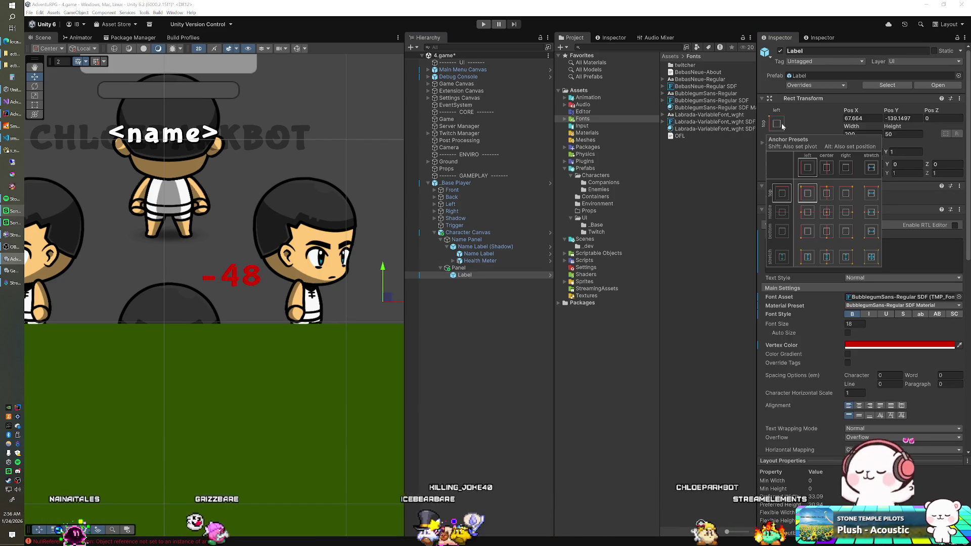
{"action": "left_click", "coordinate": [827, 232]}
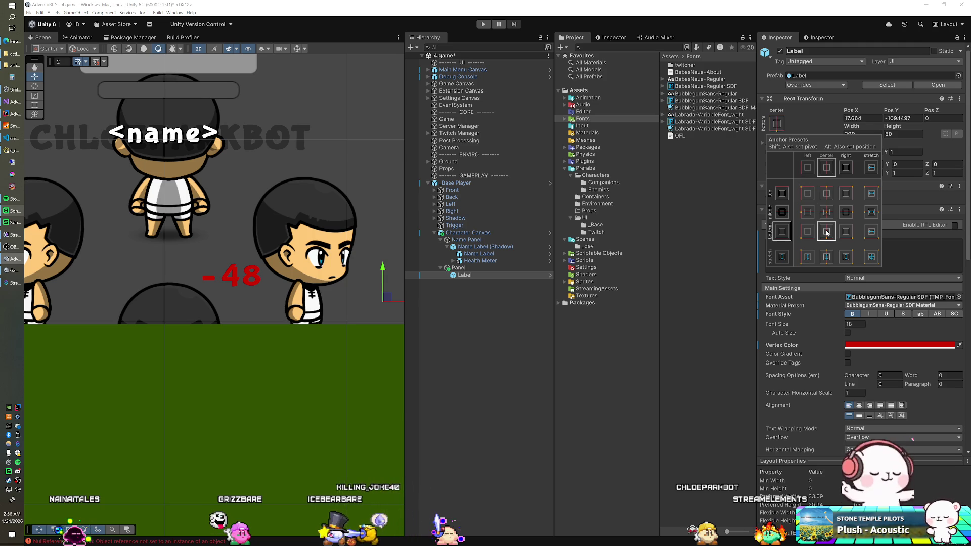
{"action": "left_click", "coordinate": [803, 23]}
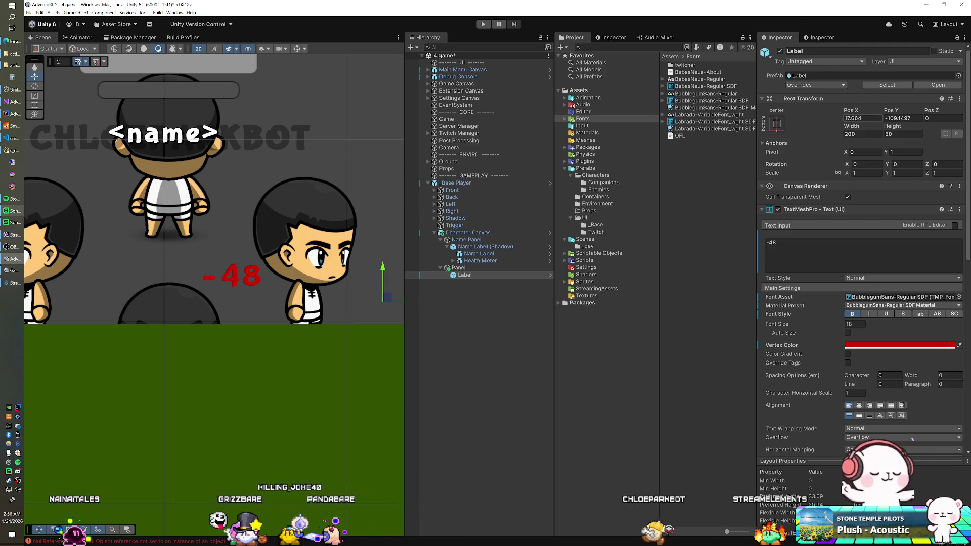
{"action": "type", "text": "0"}
{"action": "key", "text": "Tab"}
{"action": "type", "text": "0"}
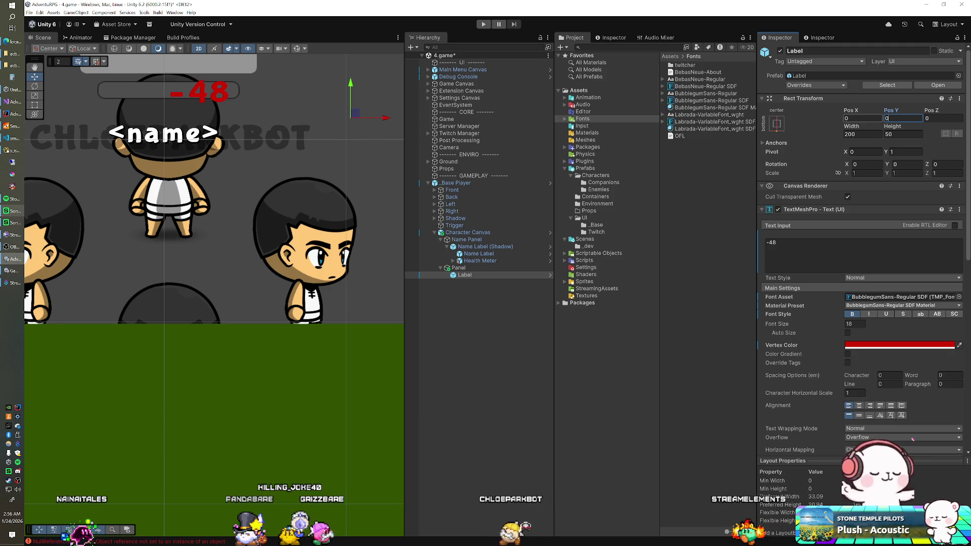
{"action": "left_click", "coordinate": [859, 405]}
{"action": "left_click", "coordinate": [858, 415]}
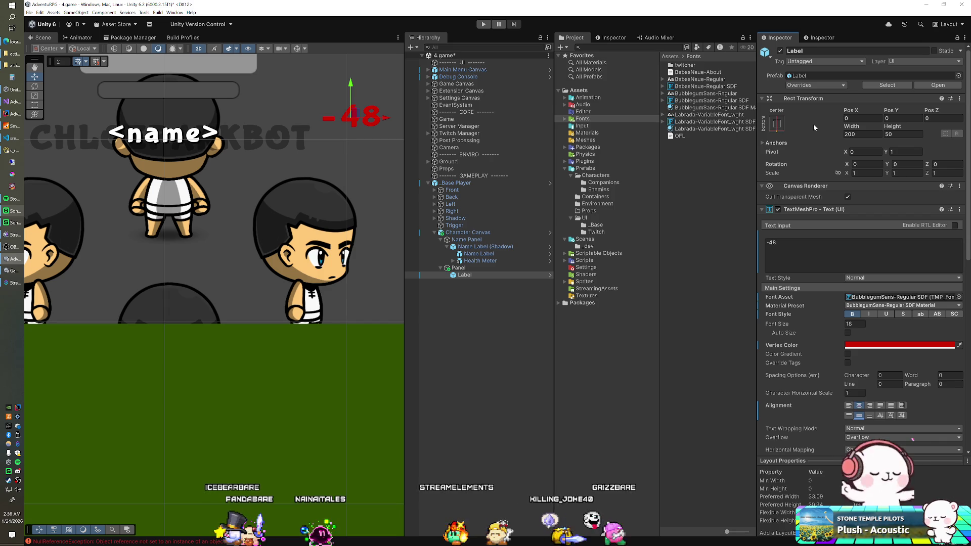
Set the Label pivot to 0.5, 0, bottom-align the text, and reset position to 0.
{"action": "left_click", "coordinate": [866, 152]}
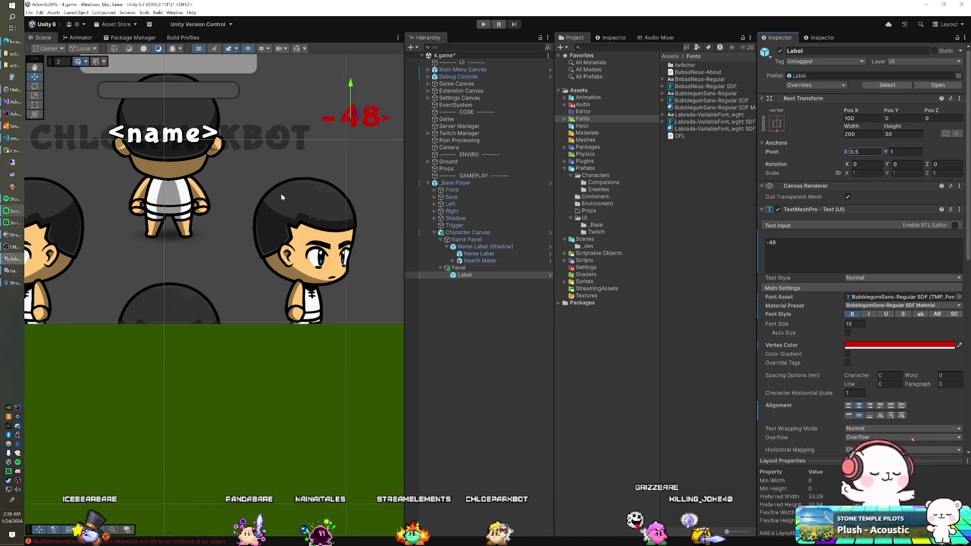
{"action": "scroll", "coordinate": [281, 183], "scroll_direction": "down", "scroll_amount": 3}
{"action": "left_click_drag", "start_coordinate": [263, 162], "coordinate": [263, 284]}
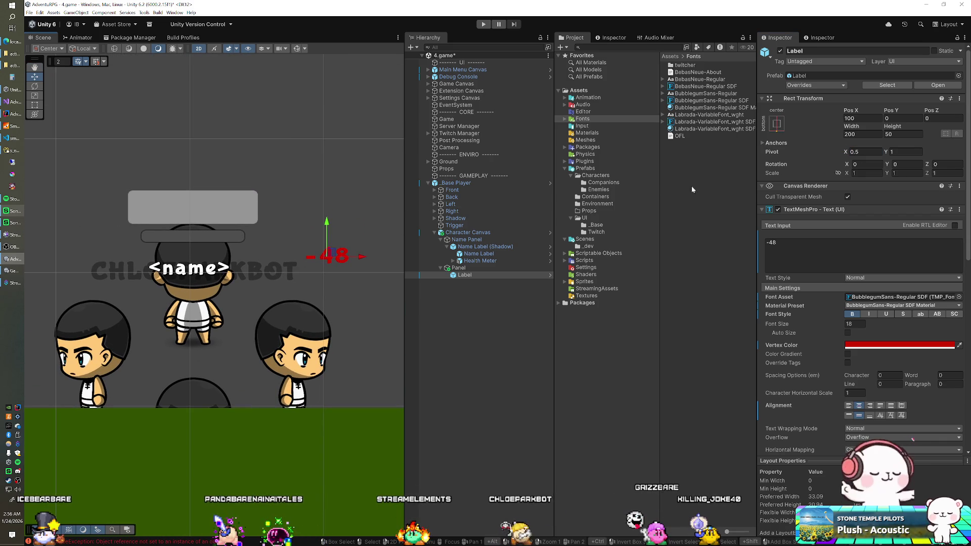
{"action": "type", "text": "0"}
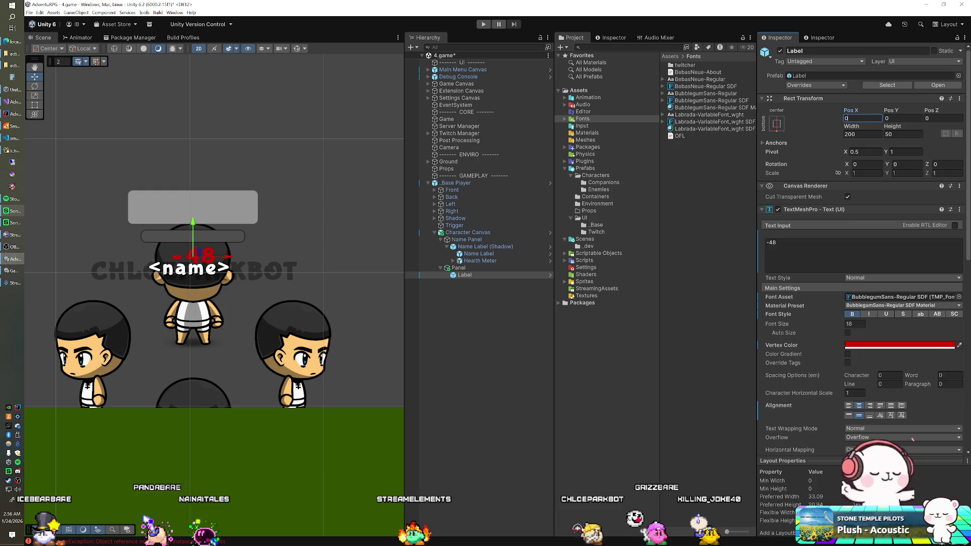
{"action": "key", "text": "Tab"}
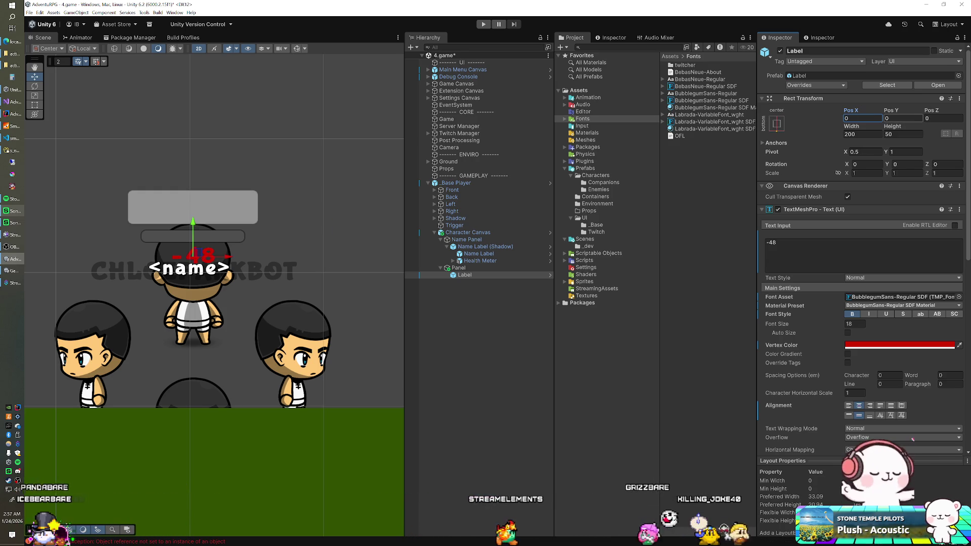
{"action": "left_click", "coordinate": [869, 415]}
{"action": "double_click", "coordinate": [905, 152]}
{"action": "type", "text": "0"}
{"action": "left_click", "coordinate": [902, 118]}
{"action": "type", "text": "0"}
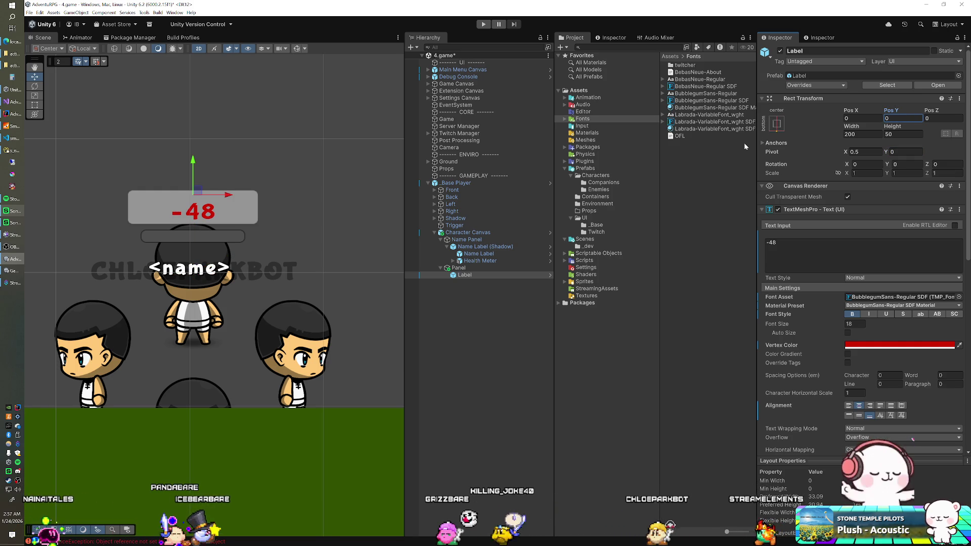
{"action": "left_click", "coordinate": [481, 269]}
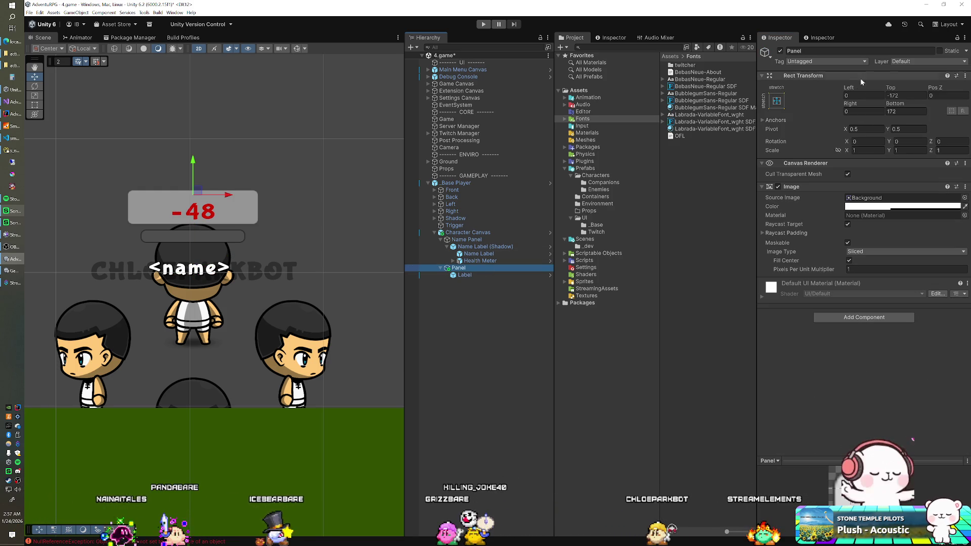
Disable the Panel's Image background and rename the Panel to Damage Indicators.
{"action": "left_click", "coordinate": [778, 187]}
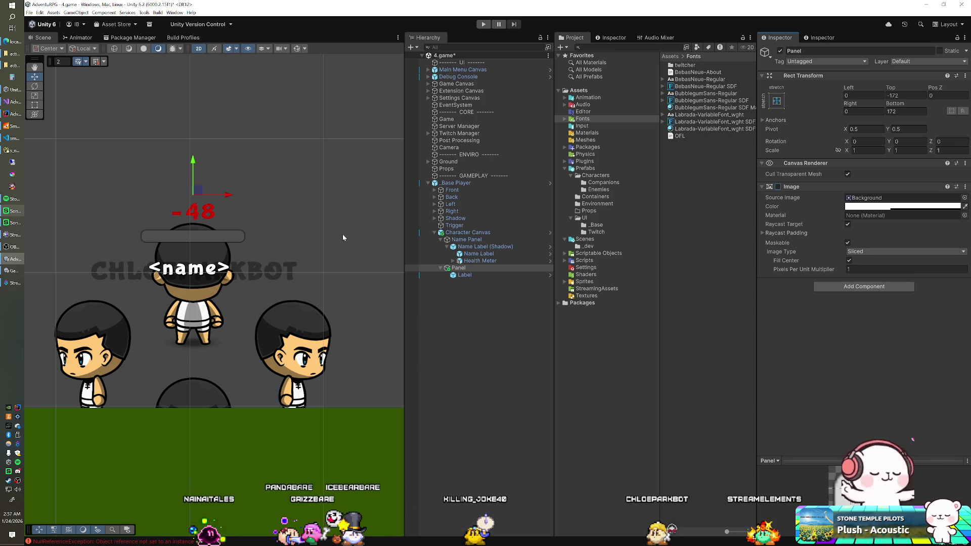
{"action": "left_click", "coordinate": [463, 269]}
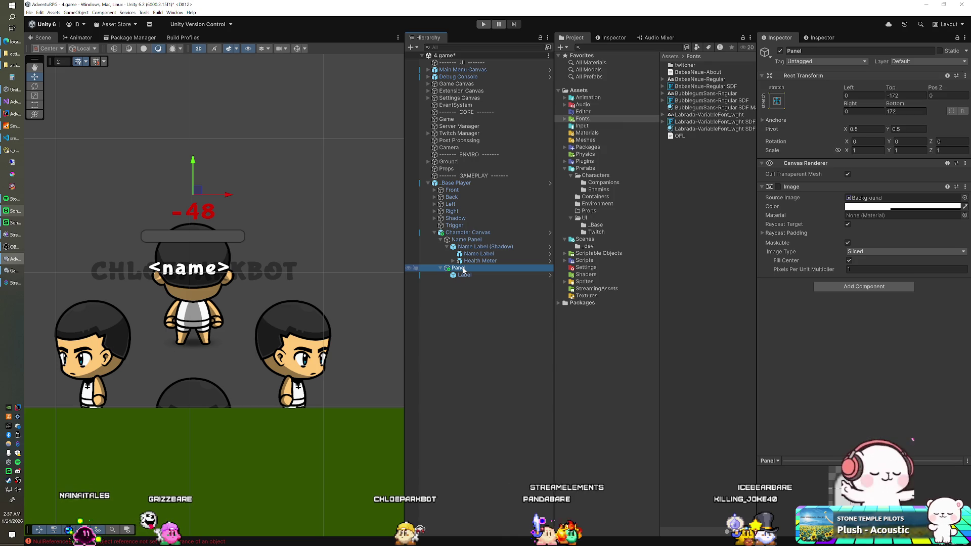
{"action": "key", "text": "F2"}
{"action": "type", "text": "Damage Indica"}
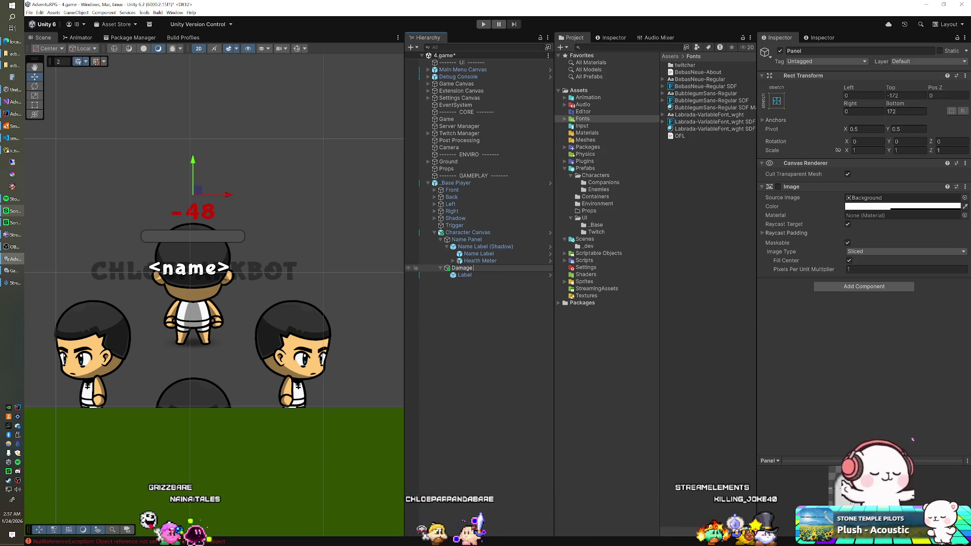
{"action": "type", "text": "tors"}
{"action": "key", "text": "Return"}
{"action": "left_click", "coordinate": [464, 275]}
{"action": "type", "text": "Damage Indicator"}
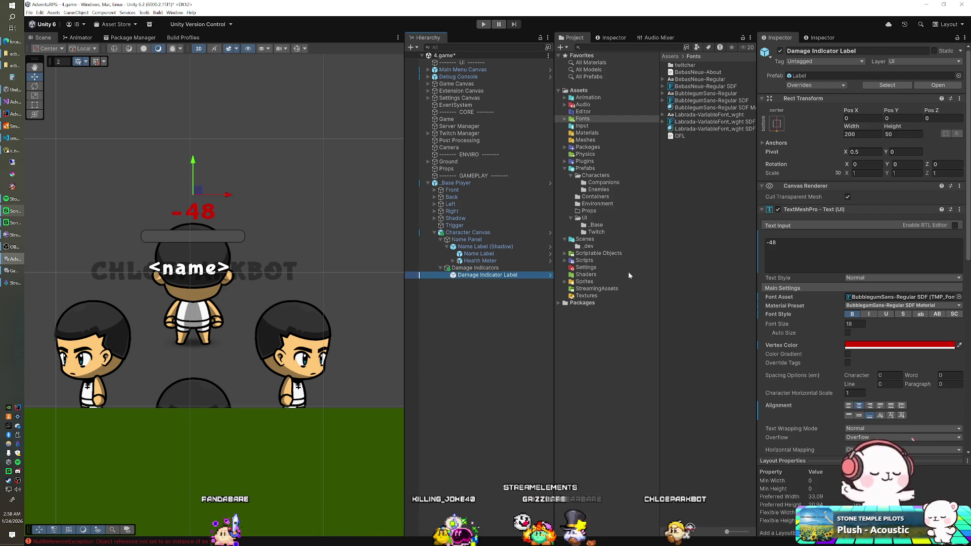
Save Damage Indicator Label as a Prefab Variant in Prefabs/UI and delete it from the scene.
{"action": "left_click", "coordinate": [591, 220]}
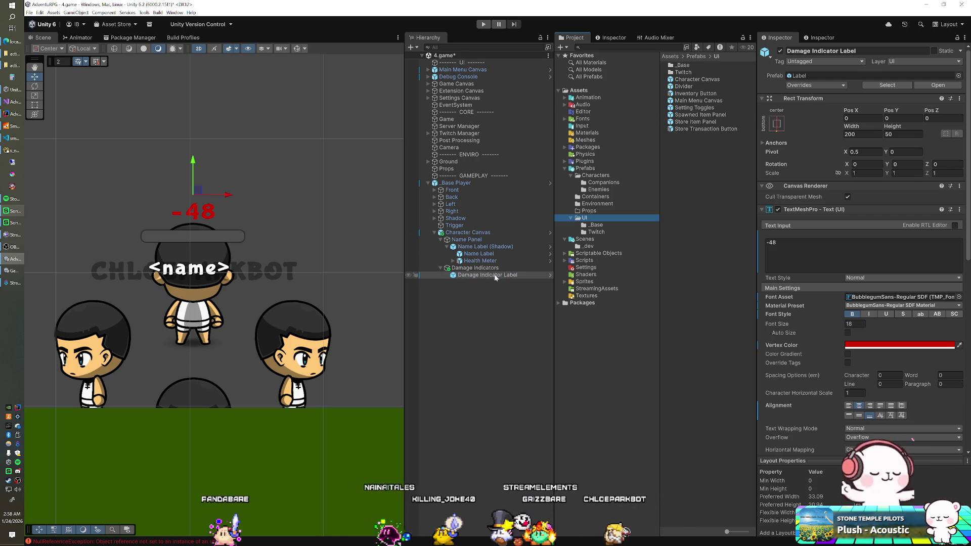
{"action": "left_click_drag", "start_coordinate": [669, 216], "coordinate": [689, 195]}
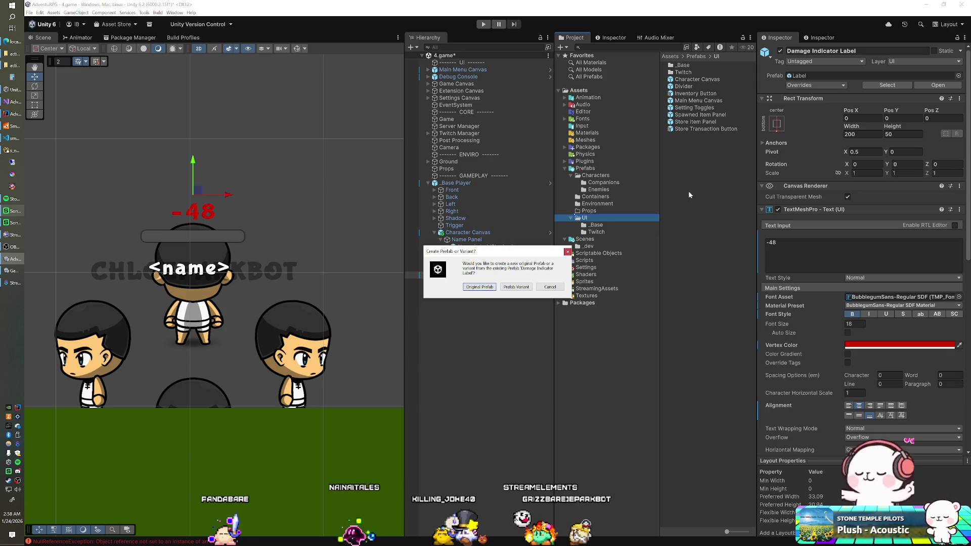
{"action": "left_click", "coordinate": [514, 286]}
{"action": "left_click", "coordinate": [477, 278]}
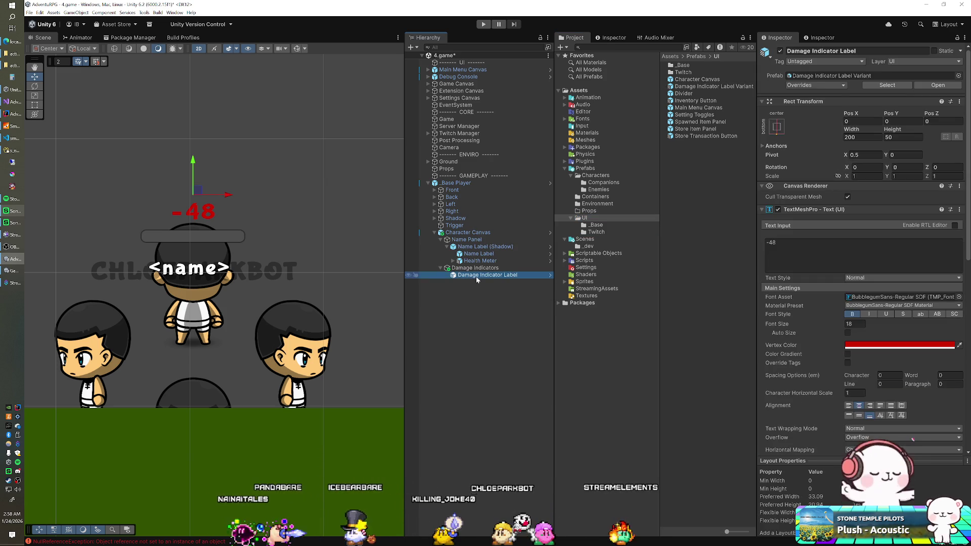
{"action": "key", "text": "Delete"}
Inspect the Game manager and Character Canvas, then locate the CharacterCanvas script.
{"action": "left_click", "coordinate": [467, 232]}
{"action": "scroll", "coordinate": [860, 309], "scroll_direction": "down", "scroll_amount": 3}
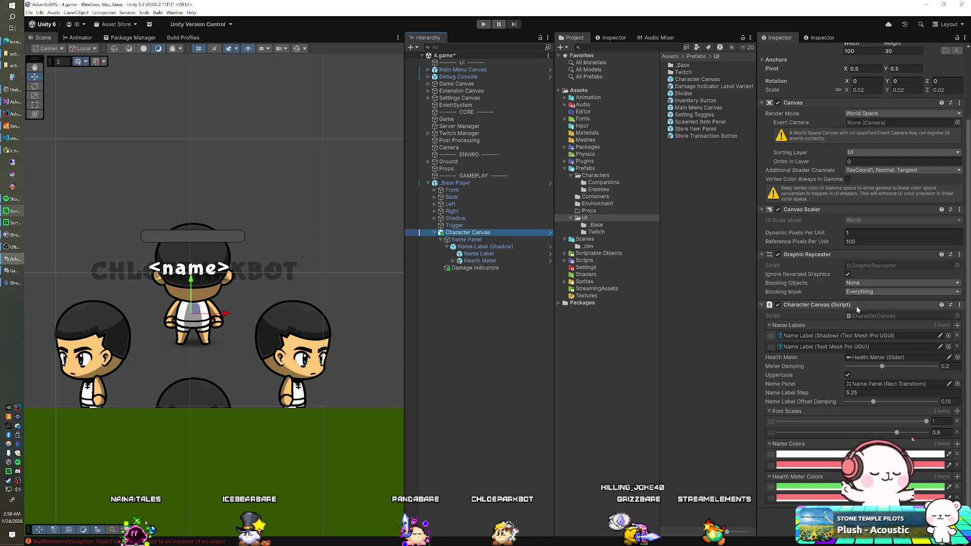
{"action": "left_click", "coordinate": [448, 120]}
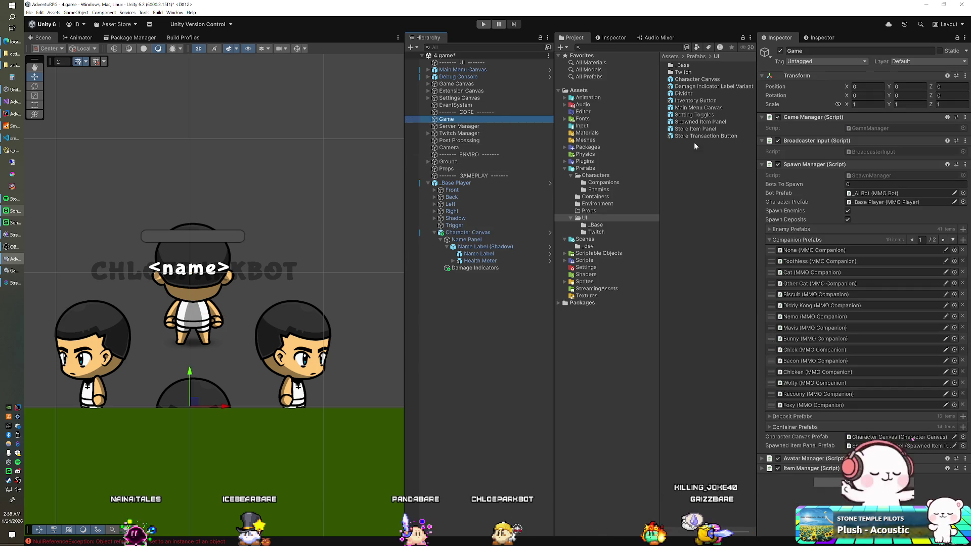
{"action": "left_click", "coordinate": [800, 241]}
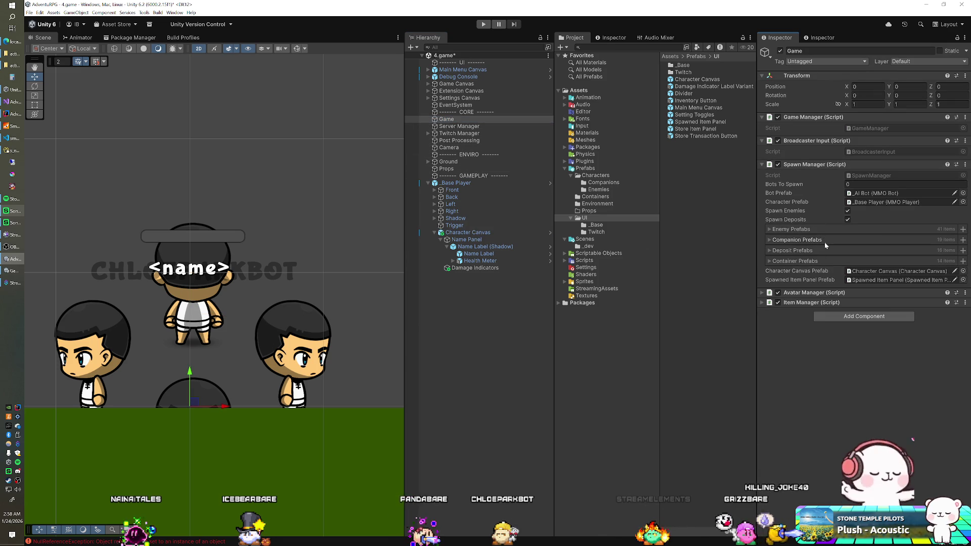
{"action": "left_click", "coordinate": [470, 232]}
{"action": "scroll", "coordinate": [870, 320], "scroll_direction": "down", "scroll_amount": 3}
{"action": "left_click", "coordinate": [871, 317]}
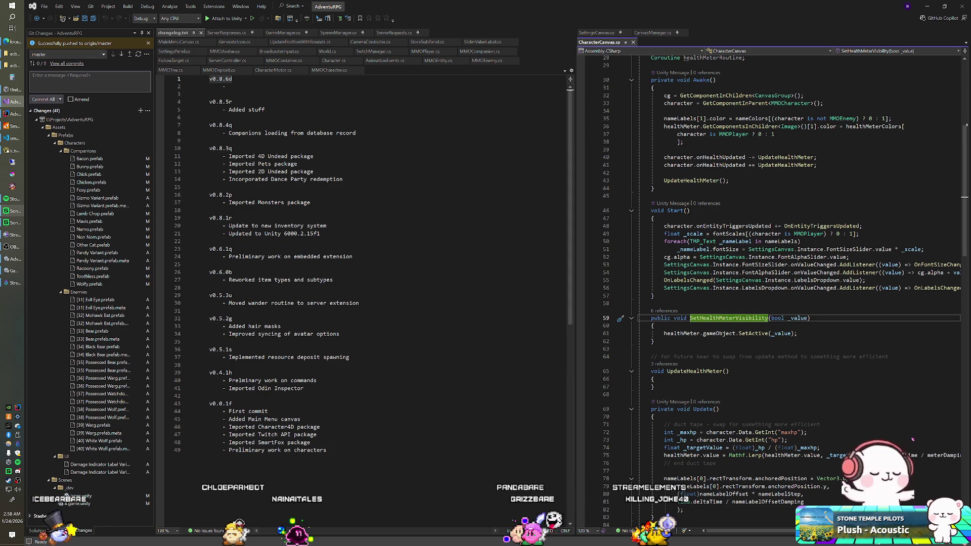
Add a [SerializeField] RectTransform damageIndicators field to CharacterCanvas.cs.
{"action": "scroll", "coordinate": [769, 283], "scroll_direction": "up", "scroll_amount": 9}
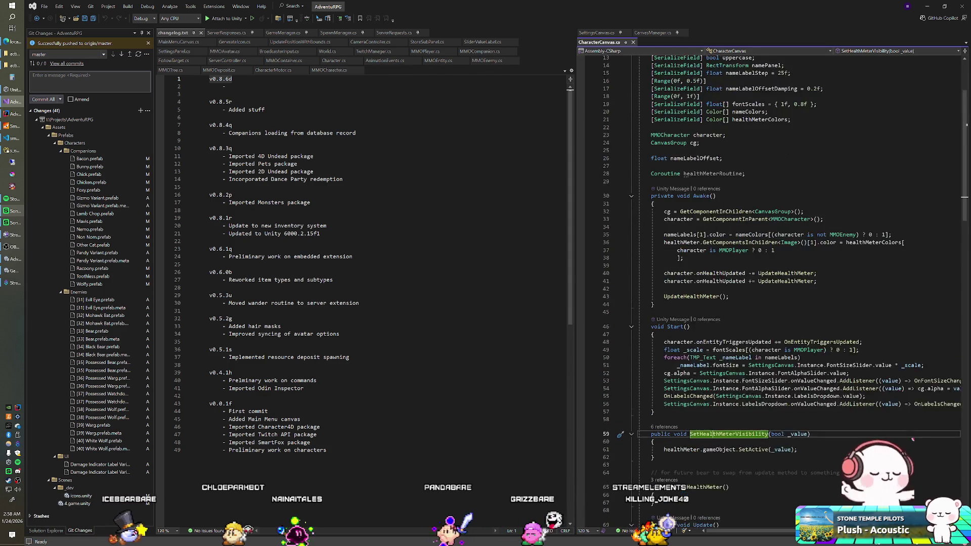
{"action": "left_click", "coordinate": [791, 221]}
{"action": "key", "text": "Return"}
{"action": "type", "text": "[Seri"}
{"action": "key", "text": "Tab"}
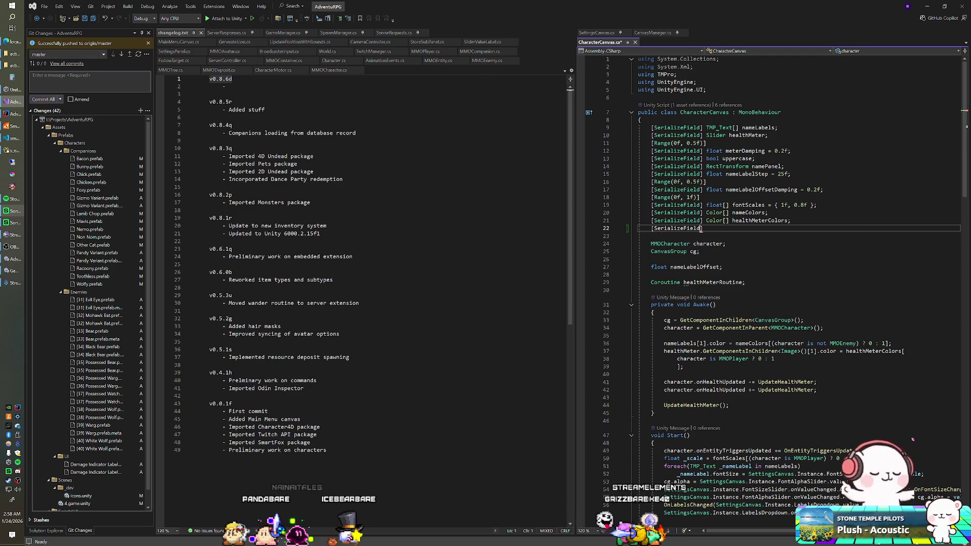
{"action": "type", "text": " Re"}
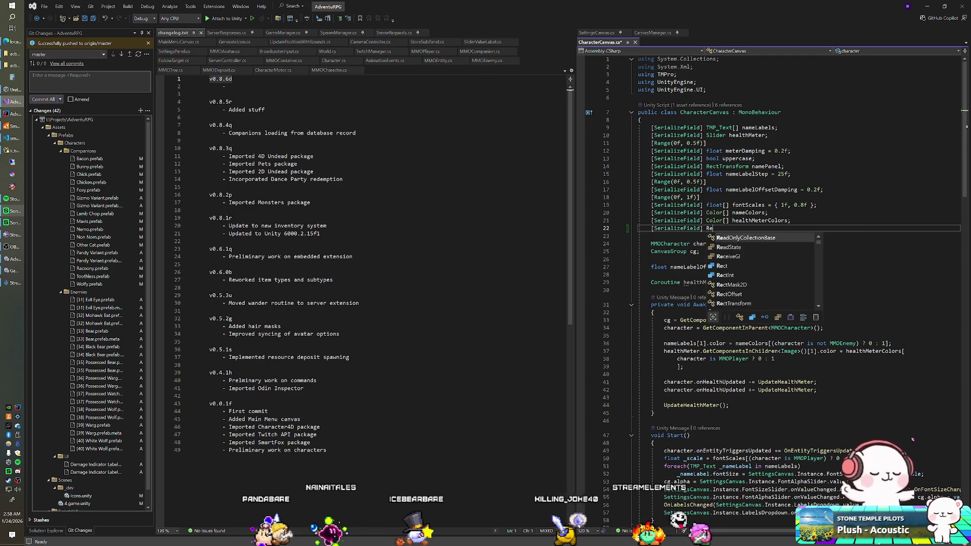
{"action": "type", "text": "ctTransform"}
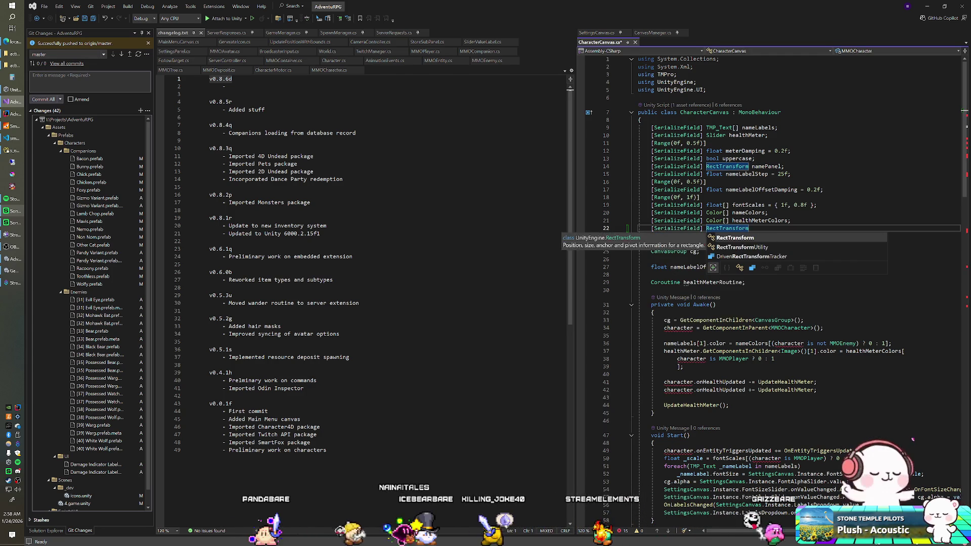
{"action": "type", "text": " damageIndic"}
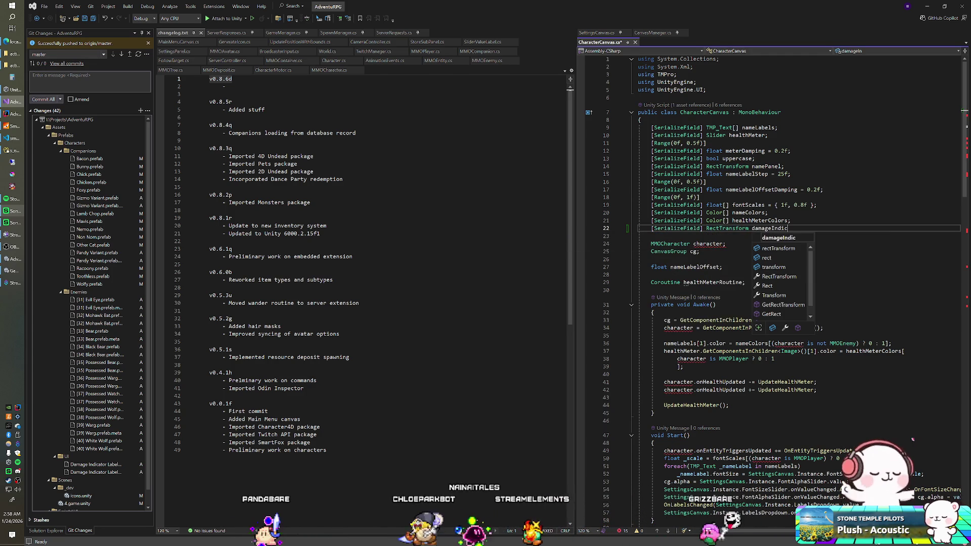
{"action": "type", "text": "ators;"}
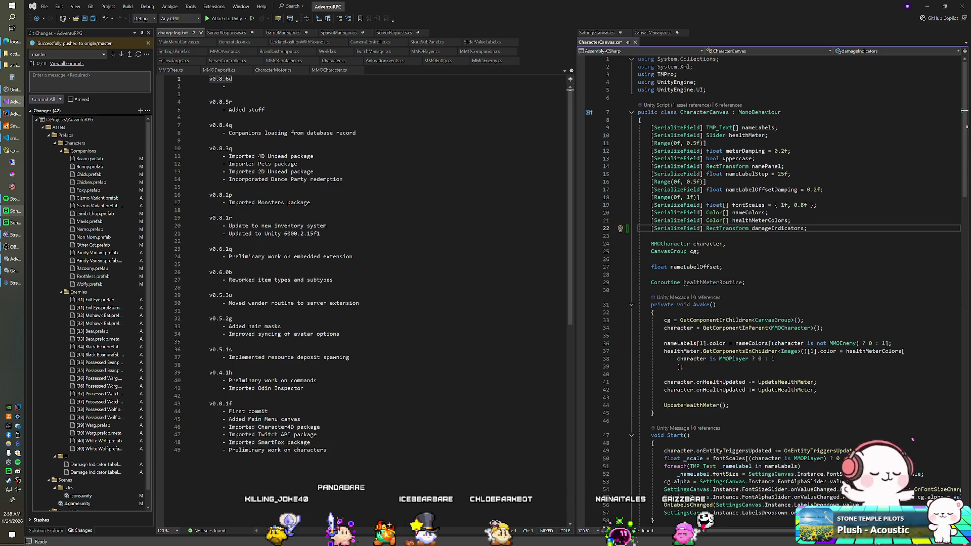
Add a public RectTransform DamageIndicatorsContainer getter returning damageIndicators.
{"action": "scroll", "coordinate": [774, 289], "scroll_direction": "down", "scroll_amount": 10}
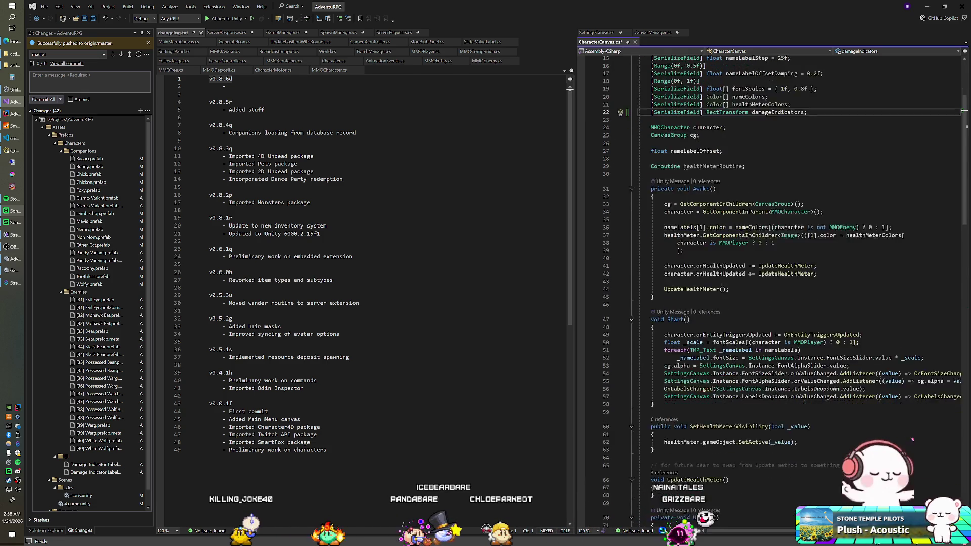
{"action": "scroll", "coordinate": [774, 288], "scroll_direction": "down", "scroll_amount": 20}
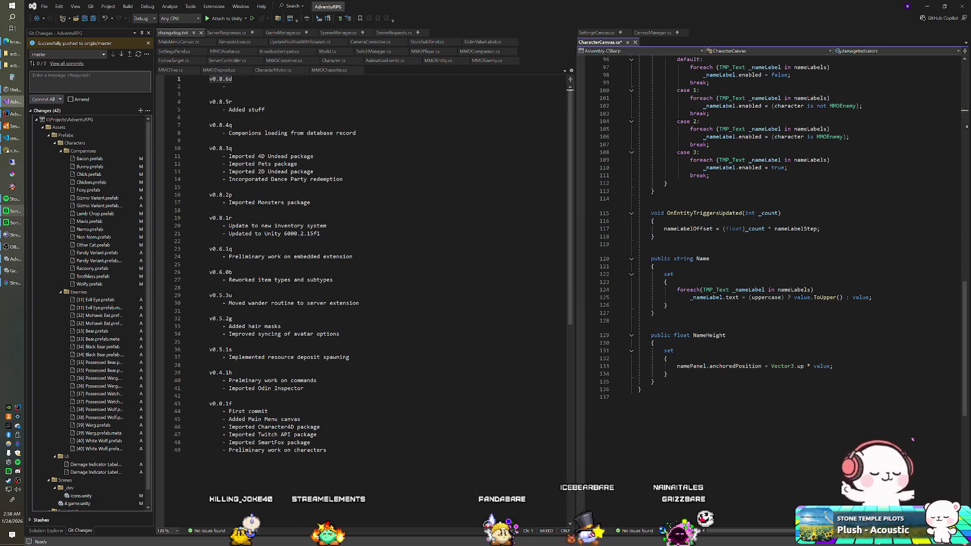
{"action": "key", "text": "Return"}
{"action": "key", "text": "Return"}
{"action": "type", "text": "public Rect"}
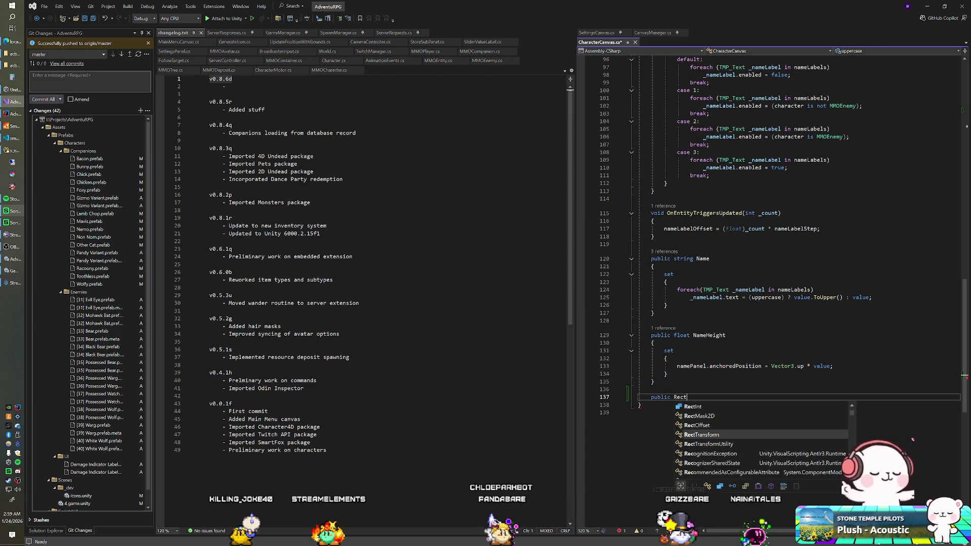
{"action": "type", "text": "Damage"}
{"action": "key", "text": "BackSpace"}
{"action": "key", "text": "BackSpace"}
{"action": "key", "text": "BackSpace"}
{"action": "key", "text": "BackSpace"}
{"action": "type", "text": "Tran"}
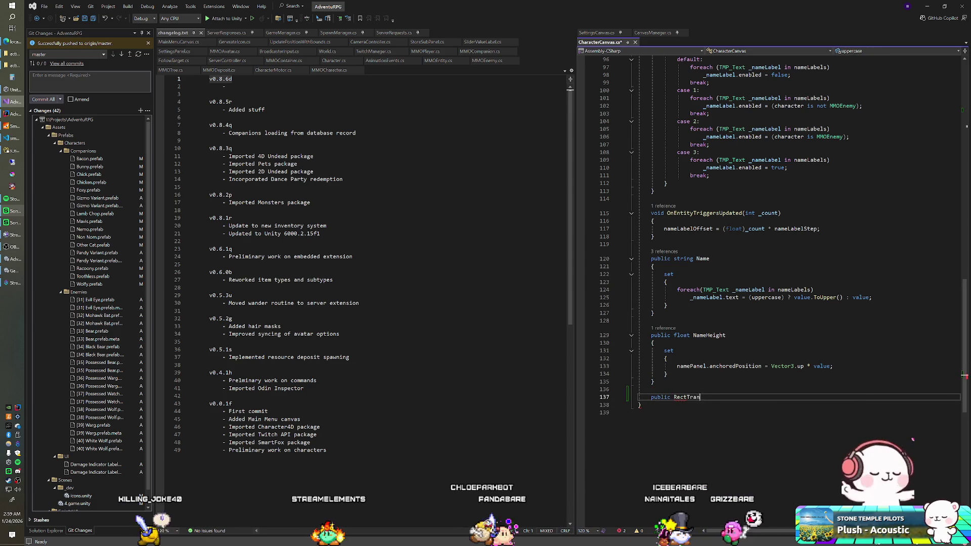
{"action": "type", "text": "sform DamageIndicators"}
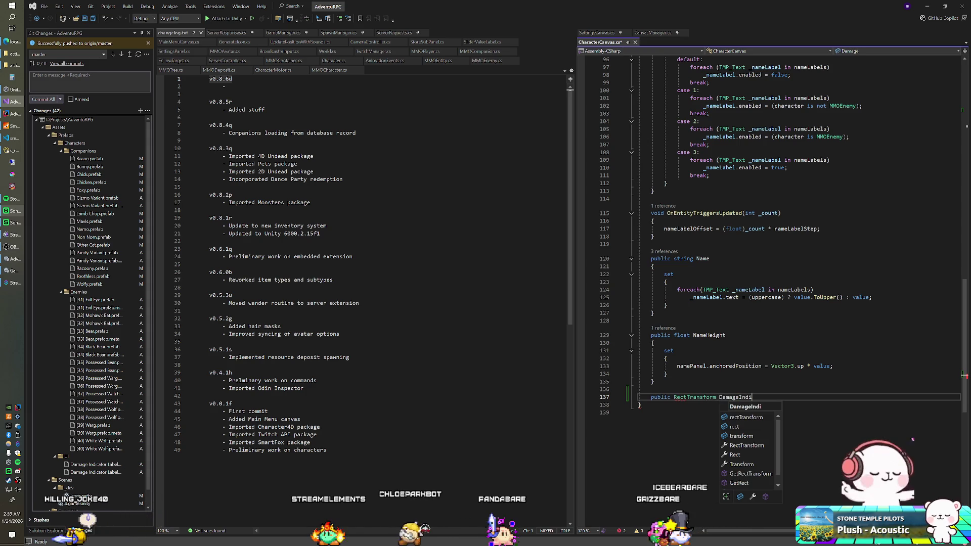
{"action": "type", "text": "Container {"}
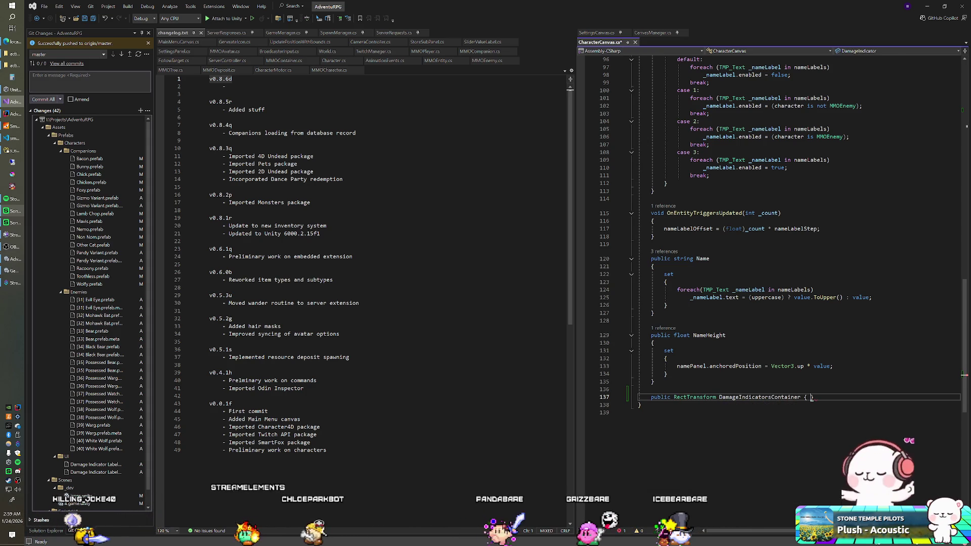
{"action": "key", "text": "Return"}
{"action": "type", "text": "get { r"}
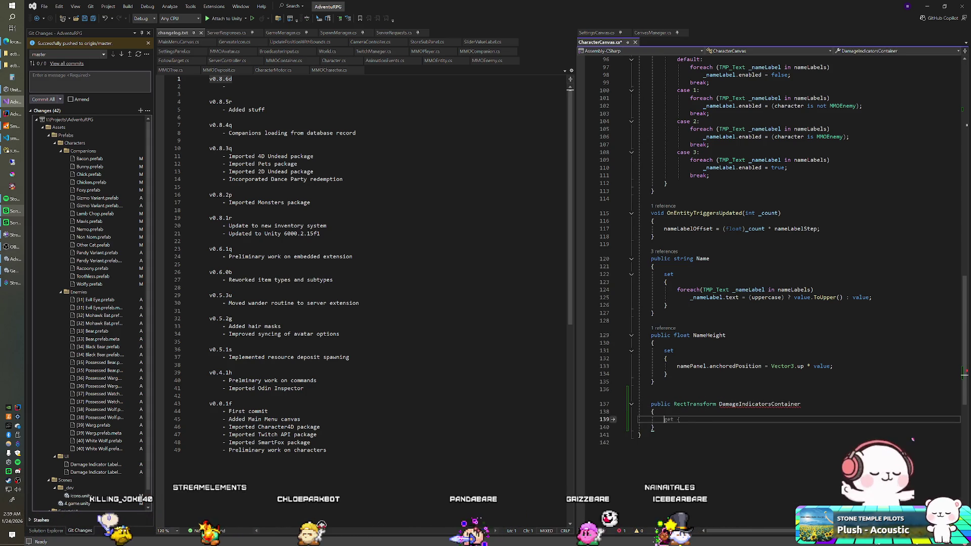
{"action": "type", "text": "eturn damageIndicators;"}
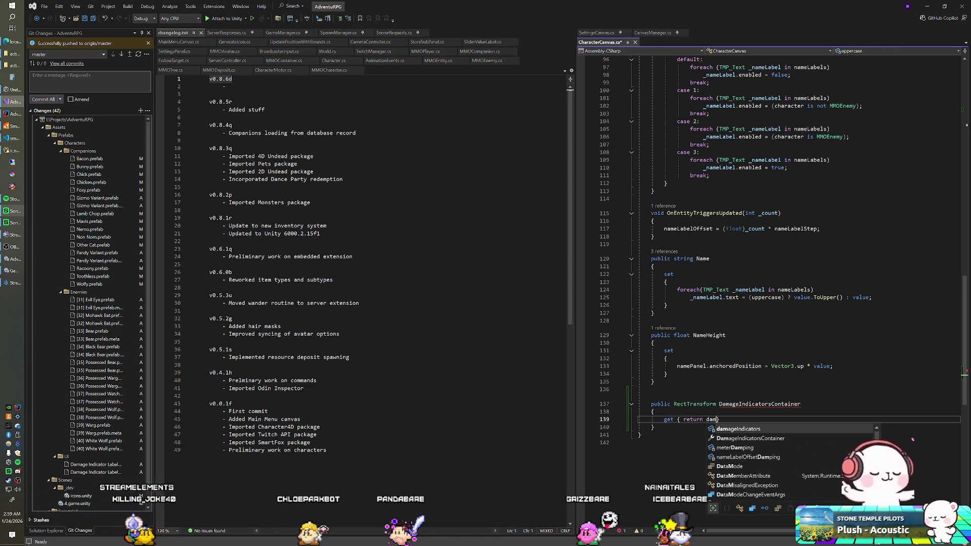
Rename the field to damageIndicatorsContainer with Ctrl+R and save the script.
{"action": "double_click", "coordinate": [730, 420]}
{"action": "key", "text": "ctrl+r"}
{"action": "key", "text": "ctrl+r"}
{"action": "type", "text": "Container;"}
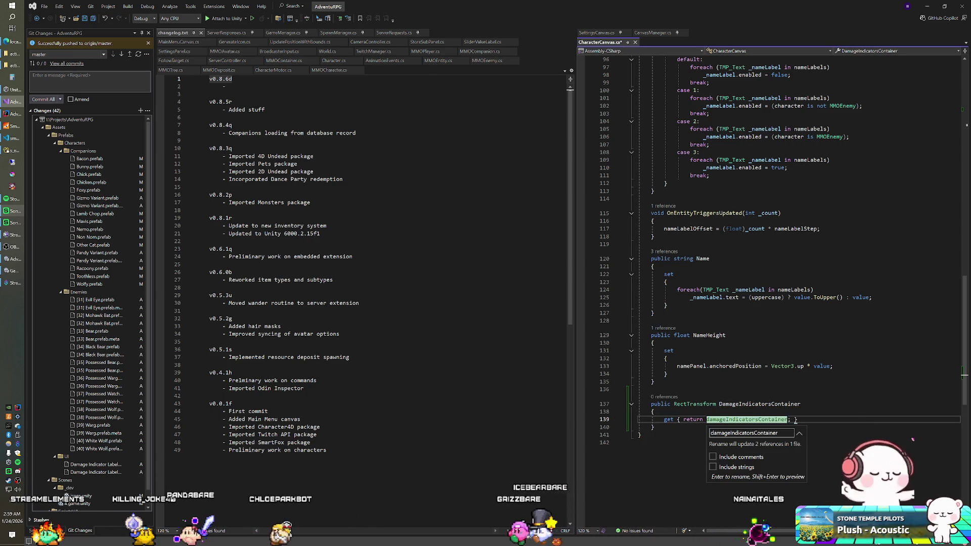
{"action": "key", "text": "Return"}
{"action": "key", "text": "ctrl+s"}
{"action": "scroll", "coordinate": [796, 421], "scroll_direction": "up", "scroll_amount": 18}
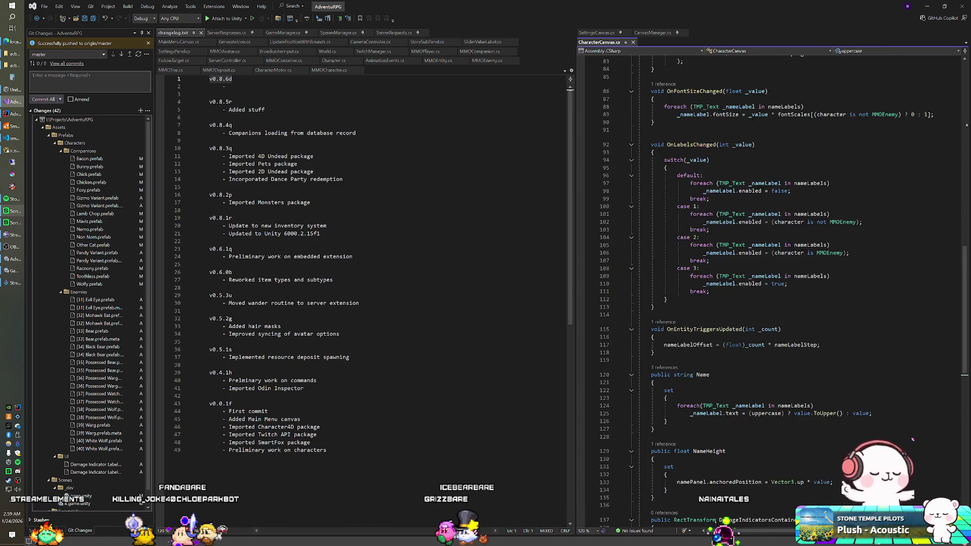
{"action": "scroll", "coordinate": [809, 293], "scroll_direction": "up", "scroll_amount": 11}
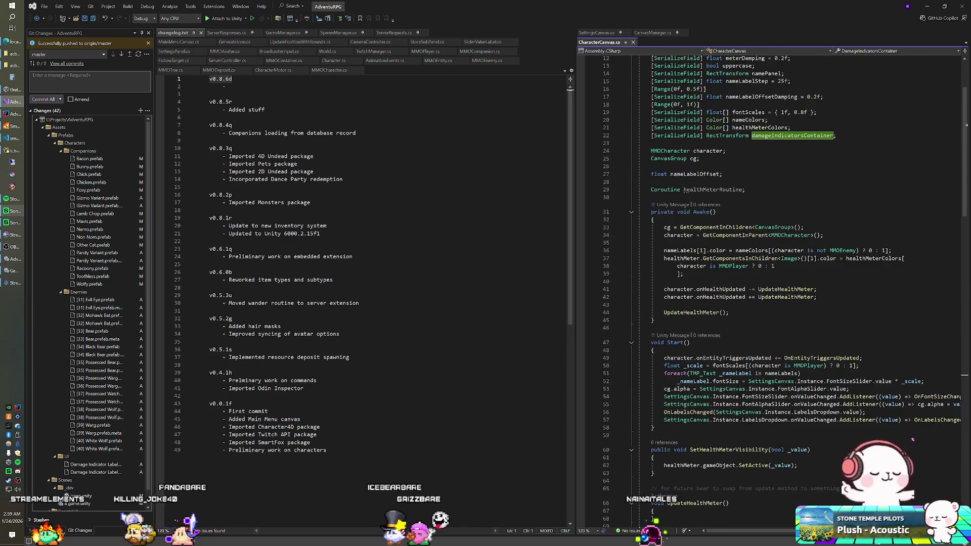
{"action": "left_click", "coordinate": [700, 205]}
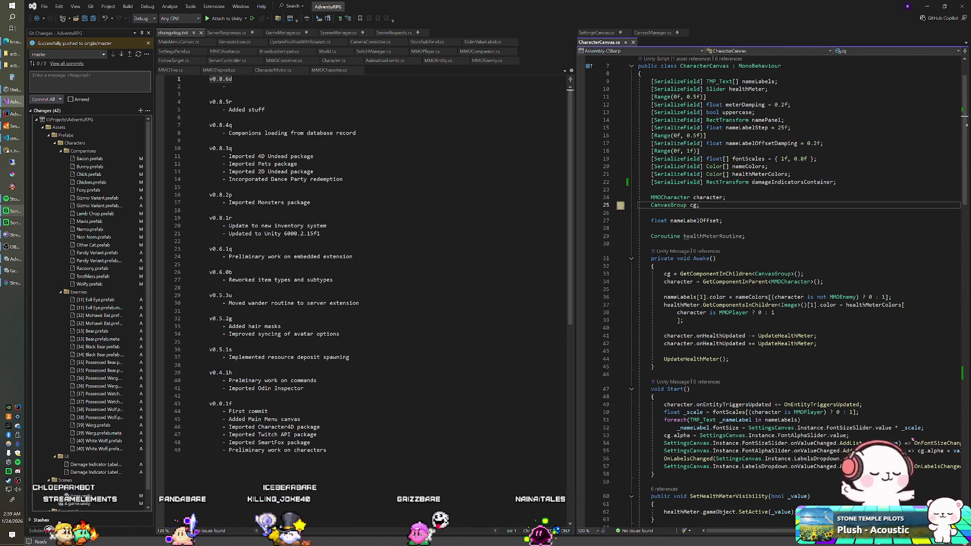
Add a [SerializeField] DamageIndicator damageIndicatorPrefab field to SpawnManager.cs, then return to Unity.
{"action": "left_click", "coordinate": [338, 33]}
{"action": "scroll", "coordinate": [365, 303], "scroll_direction": "down", "scroll_amount": 15}
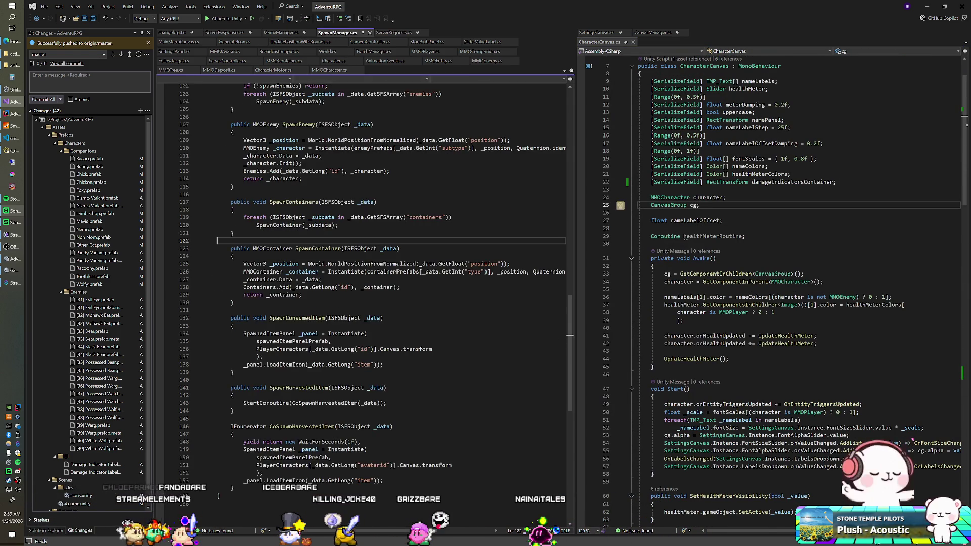
{"action": "scroll", "coordinate": [364, 185], "scroll_direction": "up", "scroll_amount": 14}
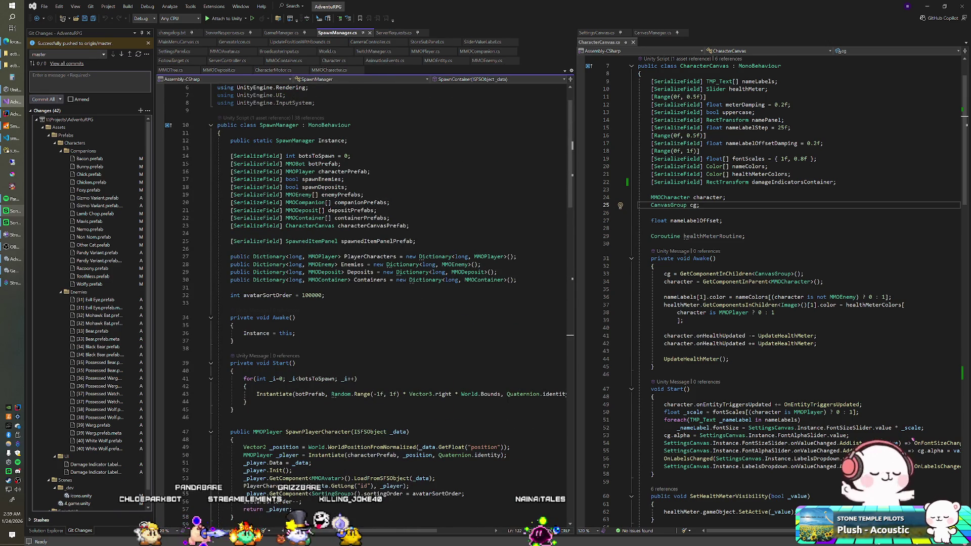
{"action": "key", "text": "Return"}
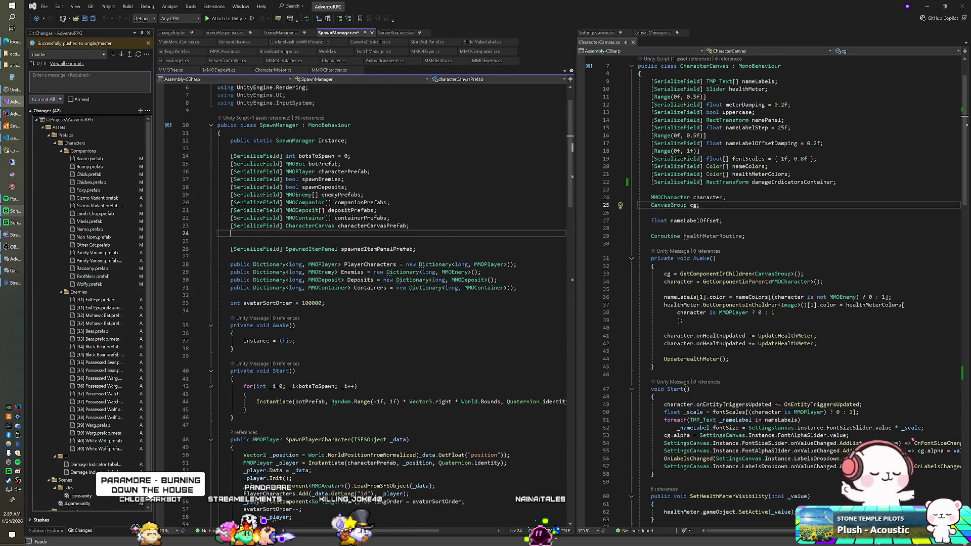
{"action": "type", "text": "[Ser"}
{"action": "key", "text": "Tab"}
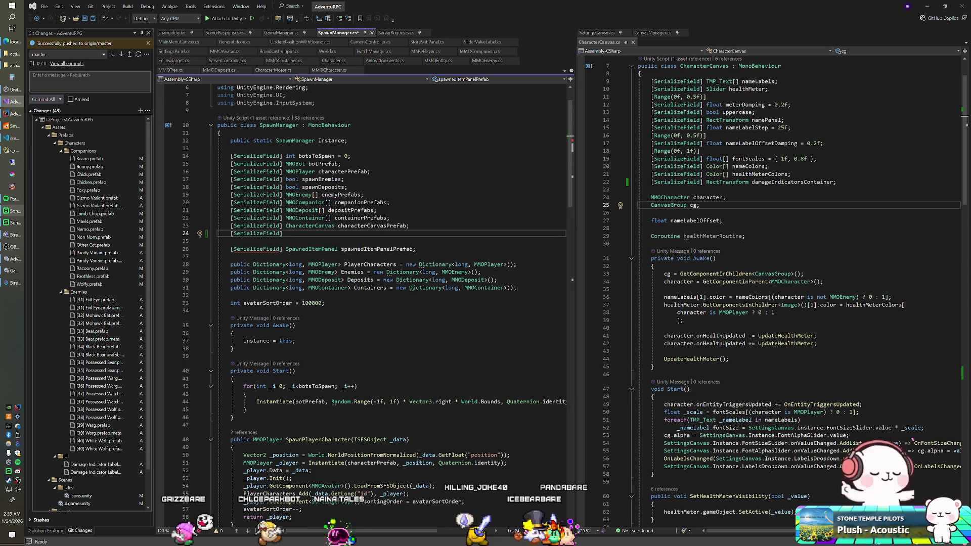
{"action": "type", "text": "DamageIndicator damageIndicator"}
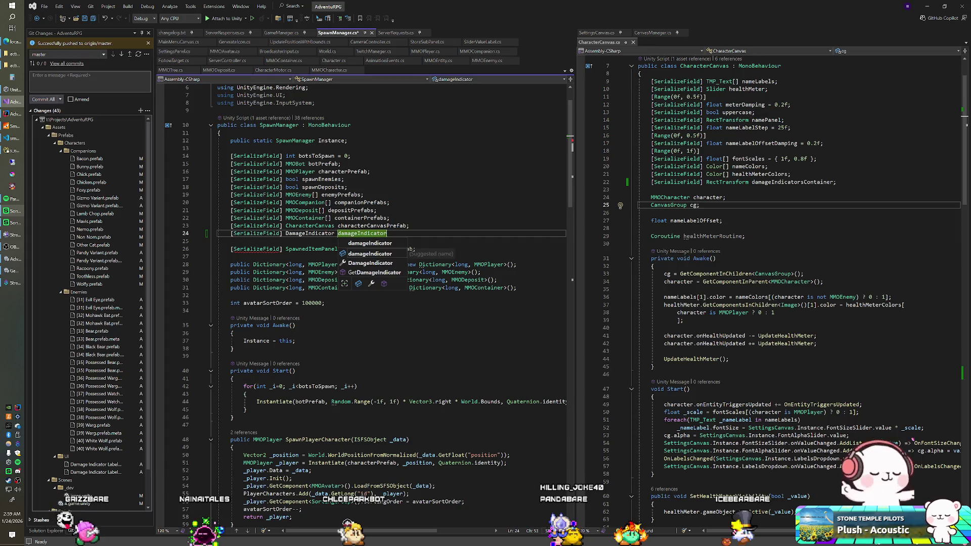
{"action": "type", "text": "Prefab;"}
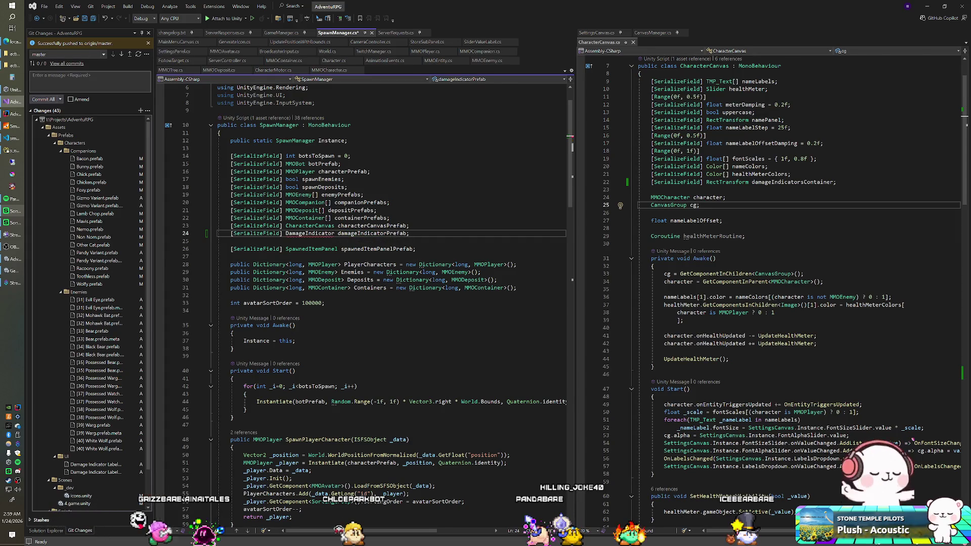
{"action": "key", "text": "alt+Tab"}
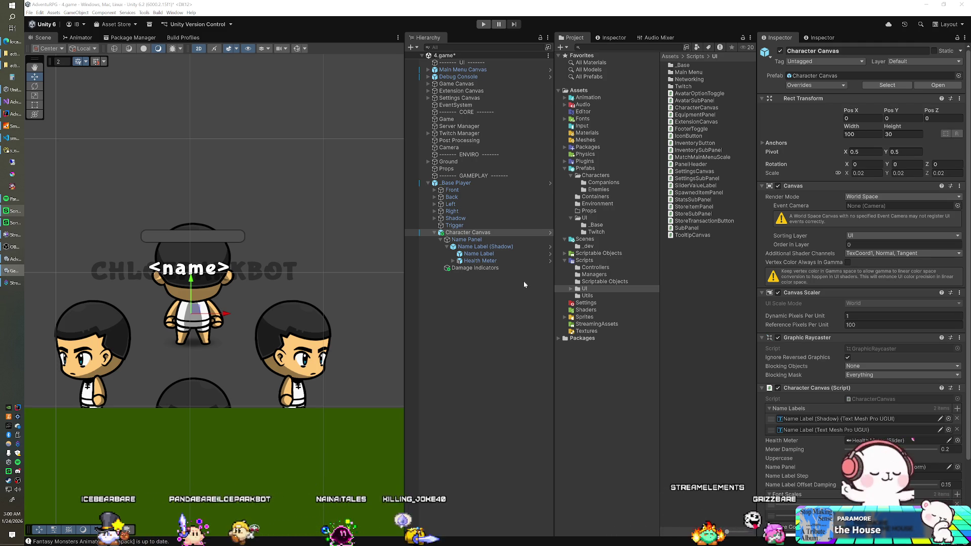
Create a DamageIndicator MonoBehaviour script in Scripts/UI and open it in Visual Studio.
{"action": "right_click", "coordinate": [691, 261]}
{"action": "mouse_move", "coordinate": [734, 267]}
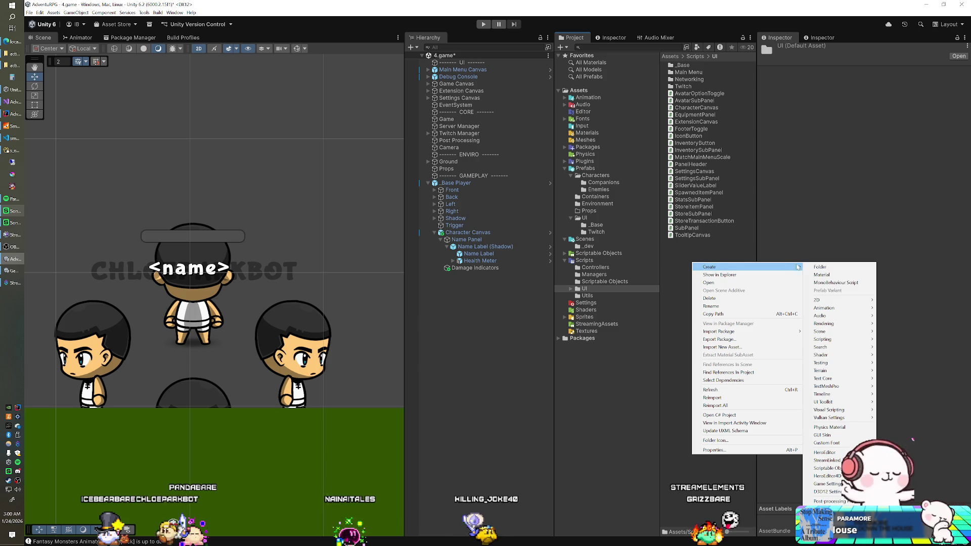
{"action": "left_click", "coordinate": [825, 283]}
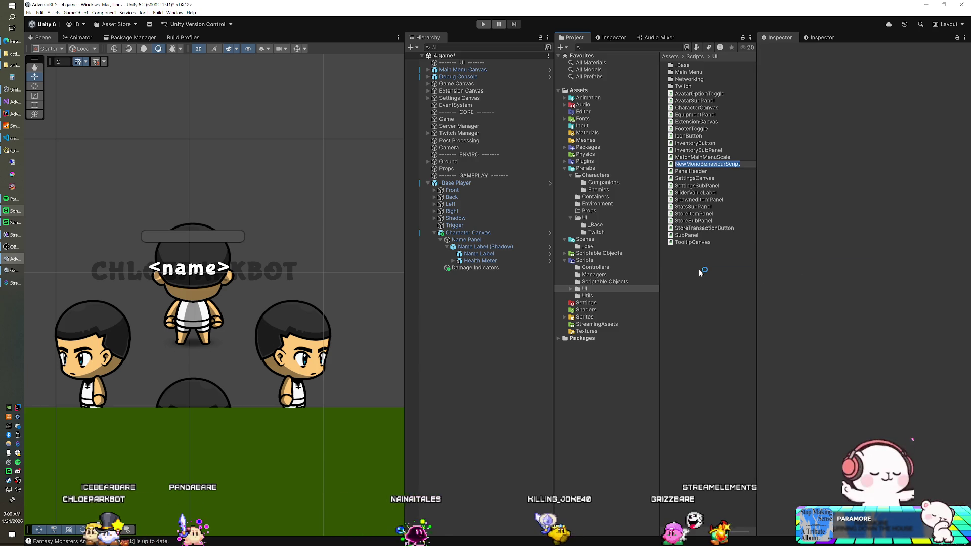
{"action": "type", "text": "damage"}
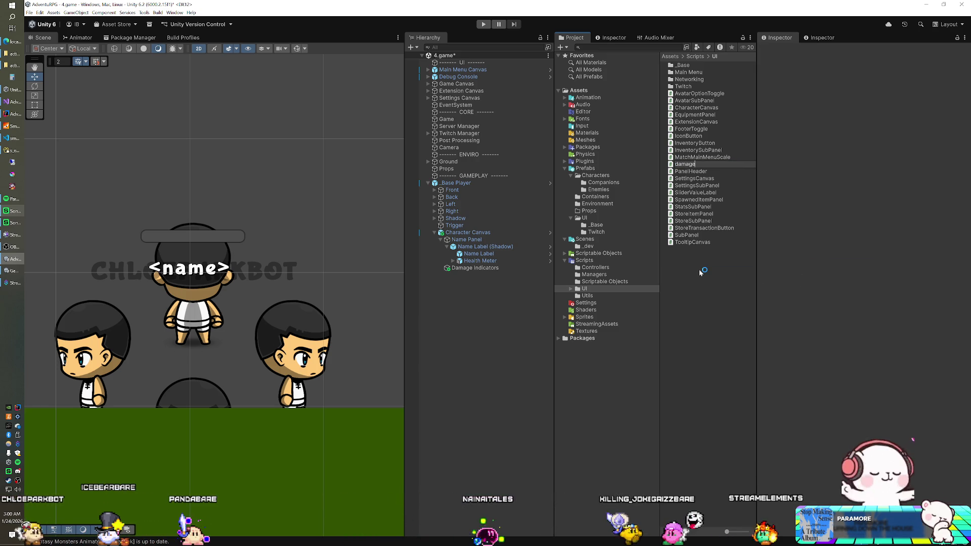
{"action": "key", "text": "BackSpace"}
{"action": "key", "text": "BackSpace"}
{"action": "key", "text": "BackSpace"}
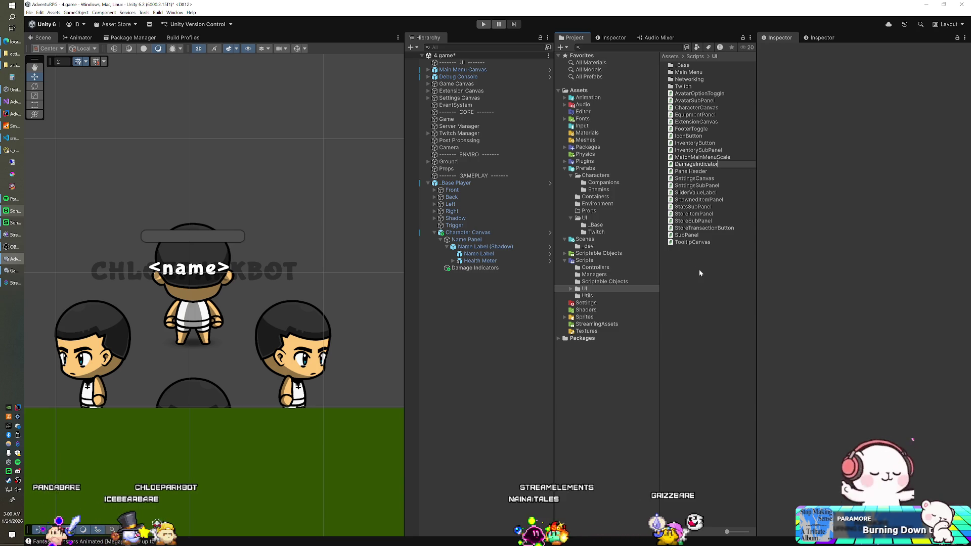
{"action": "key", "text": "Return"}
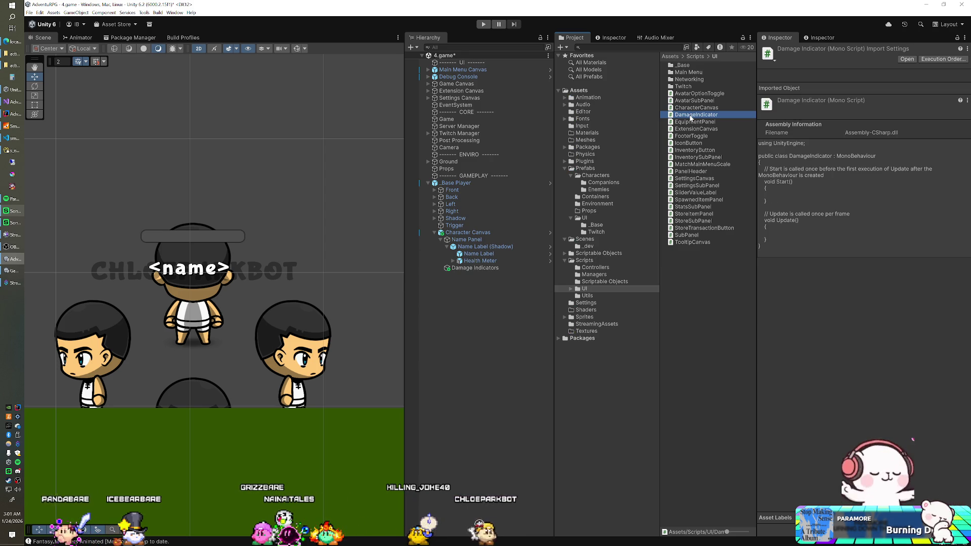
{"action": "double_click", "coordinate": [691, 115]}
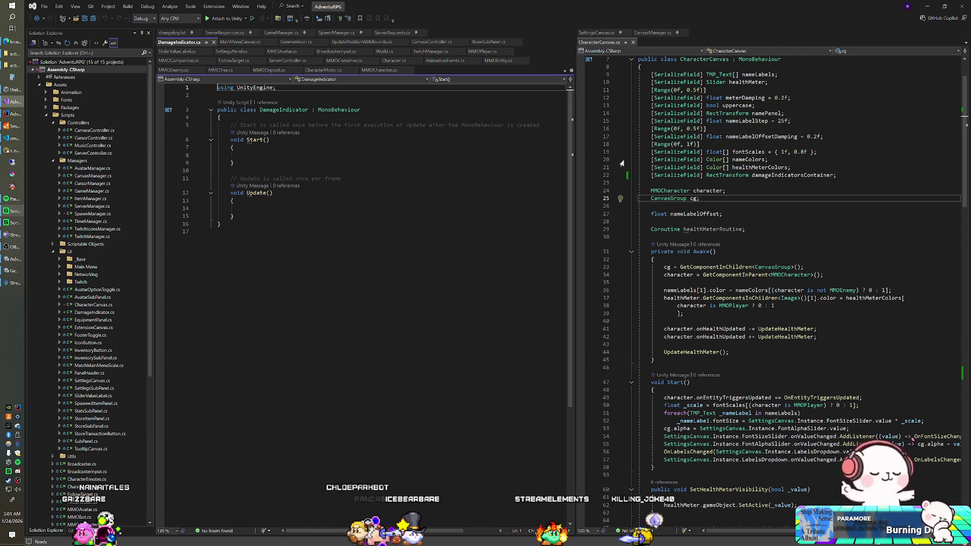
Add using directives for UnityEngine.UI and TMPro below the UnityEngine import.
{"action": "key", "text": "Return"}
{"action": "type", "text": "using UnityEngine.UI"}
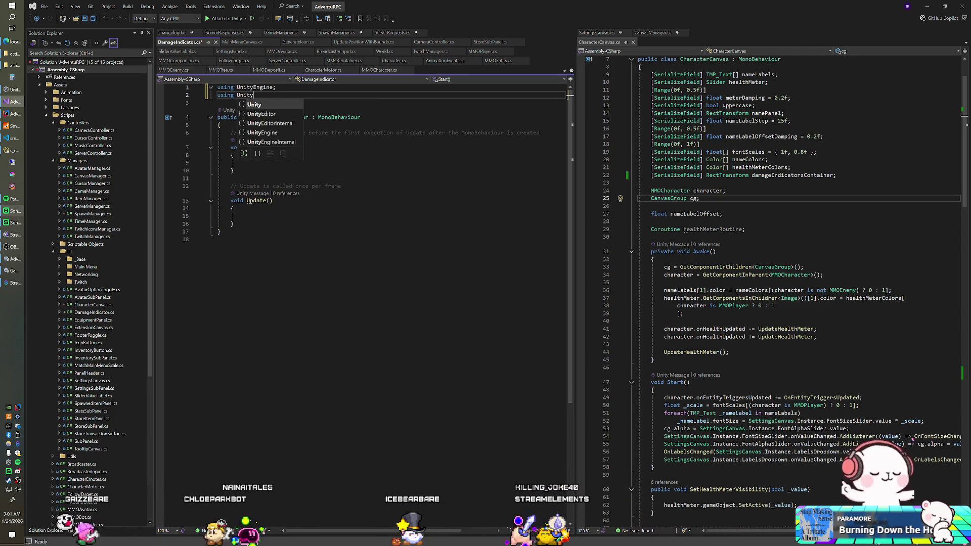
{"action": "type", "text": ";"}
{"action": "key", "text": "Return"}
{"action": "type", "text": "using Tm"}
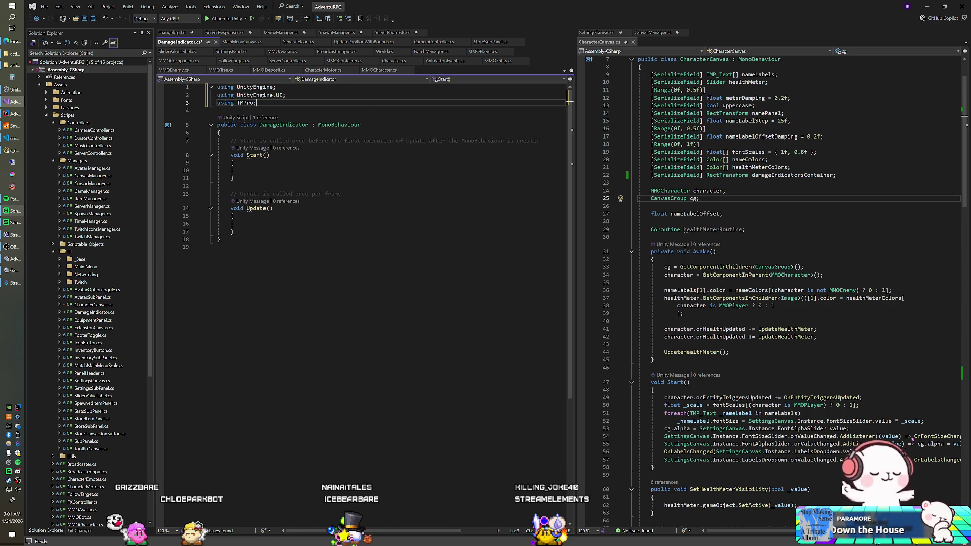
Replace the template Start and Update methods with '[SerializeField] TMP_Text label;' and begin a public member.
{"action": "left_click_drag", "start_coordinate": [231, 140], "coordinate": [241, 223]}
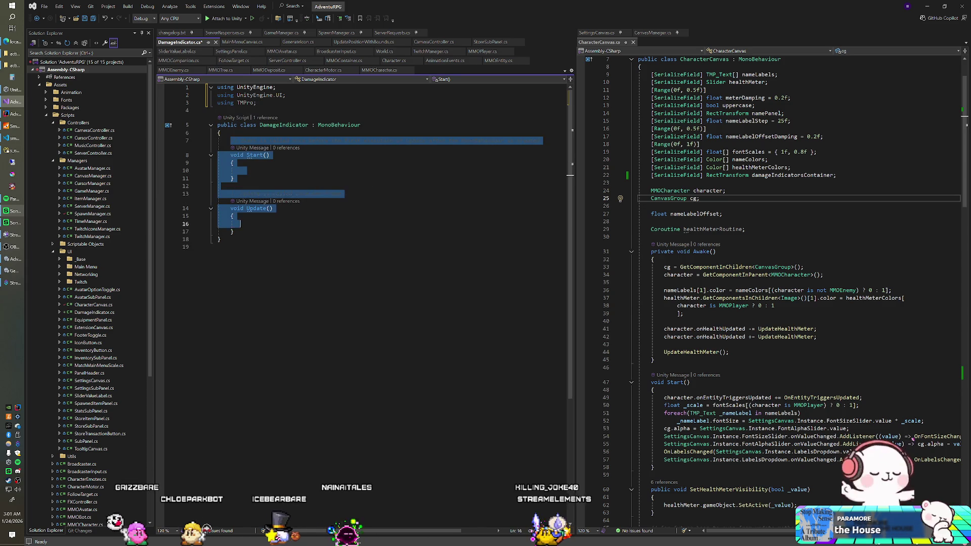
{"action": "type", "text": "[SerializeField] "}
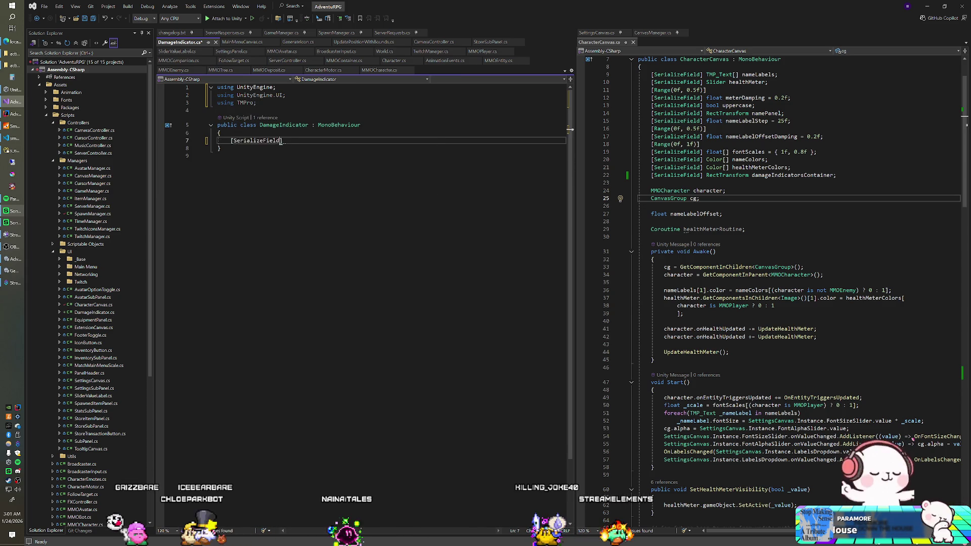
{"action": "type", "text": "TMP_Te"}
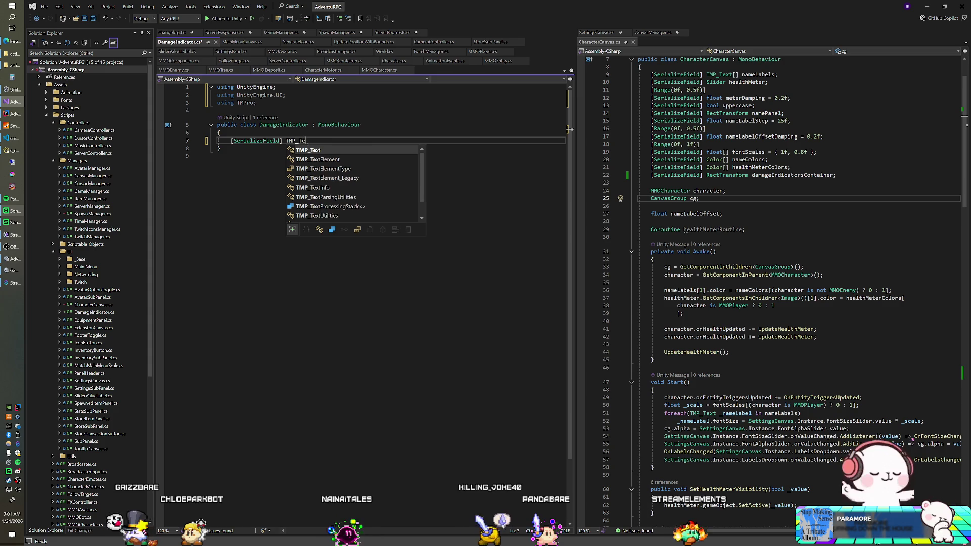
{"action": "type", "text": "xt label;"}
{"action": "key", "text": "Return"}
{"action": "key", "text": "Return"}
{"action": "type", "text": "public"}
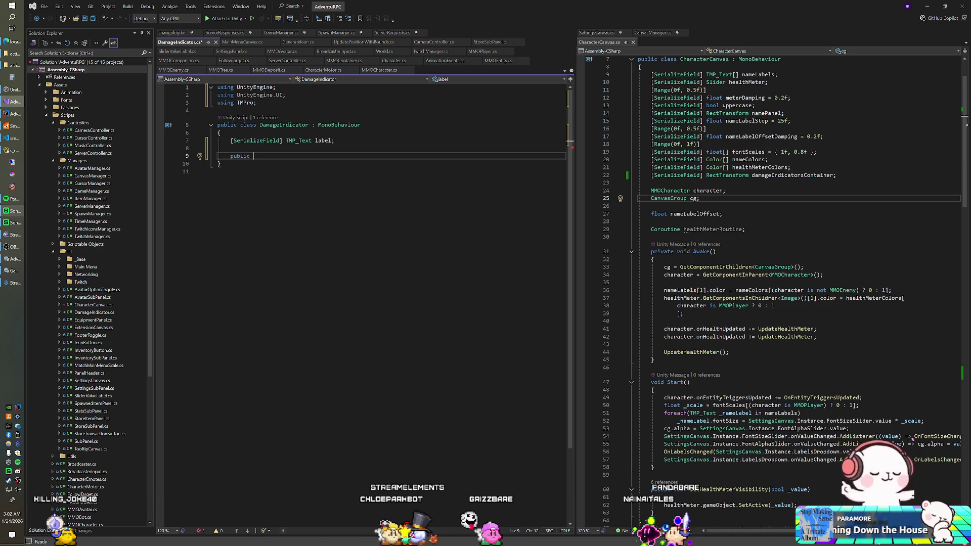
Write an int Damage property whose setter sets label.text to value.ToString("n0").
{"action": "type", "text": "int Damage {"}
{"action": "key", "text": "Return"}
{"action": "type", "text": "set {"}
{"action": "key", "text": "Return"}
{"action": "type", "text": "label.text "}
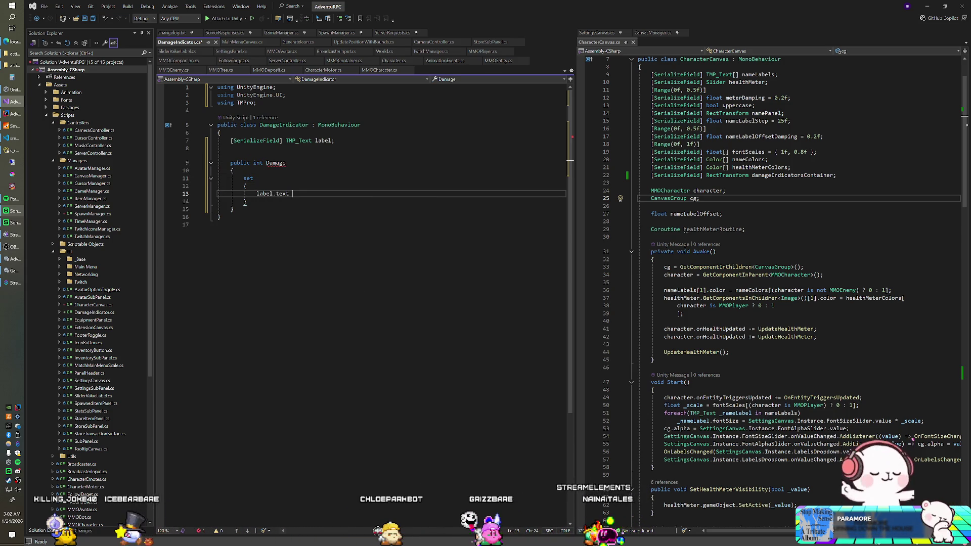
{"action": "type", "text": "= vlaue"}
{"action": "key", "text": "BackSpace"}
{"action": "key", "text": "BackSpace"}
{"action": "key", "text": "BackSpace"}
{"action": "type", "text": "alue.ToStr"}
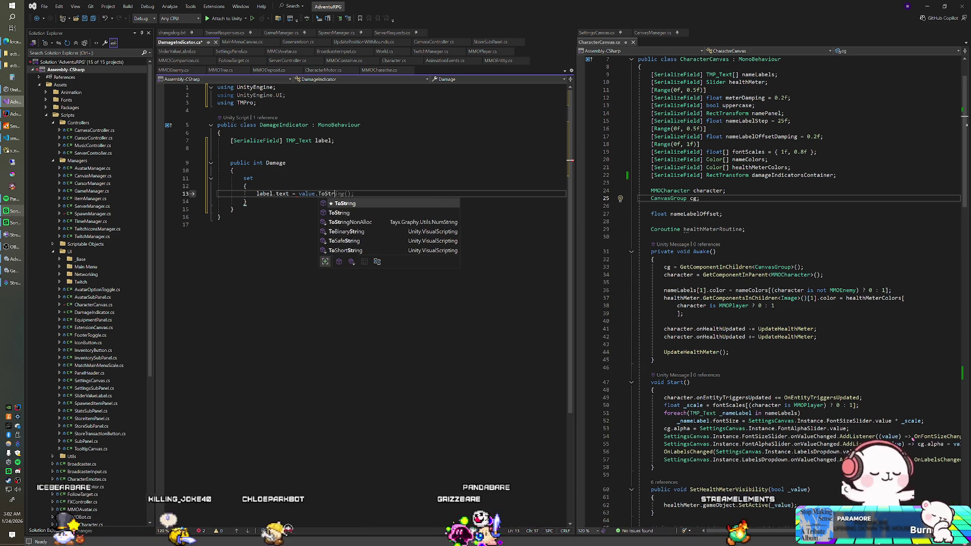
{"action": "type", "text": "ing(\"n0"}
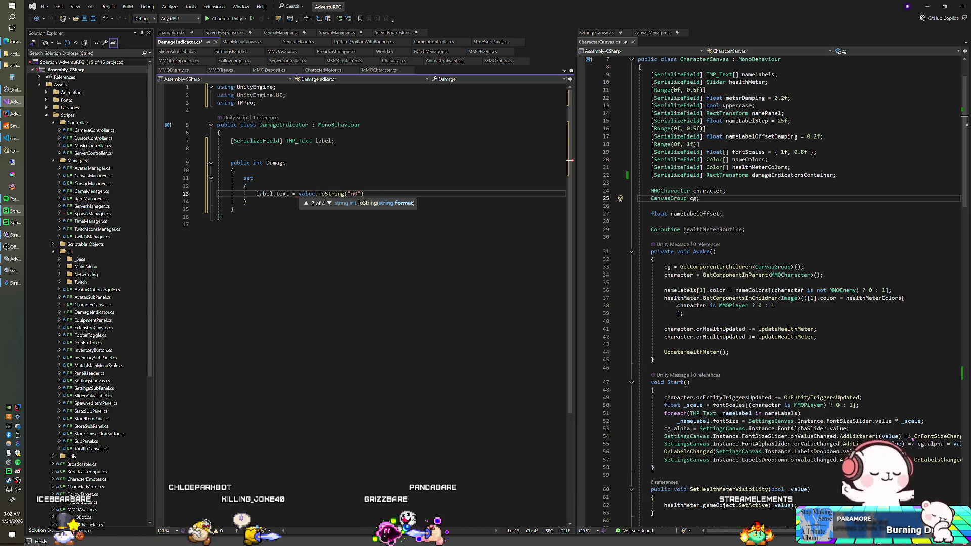
{"action": "type", "text": "\");"}
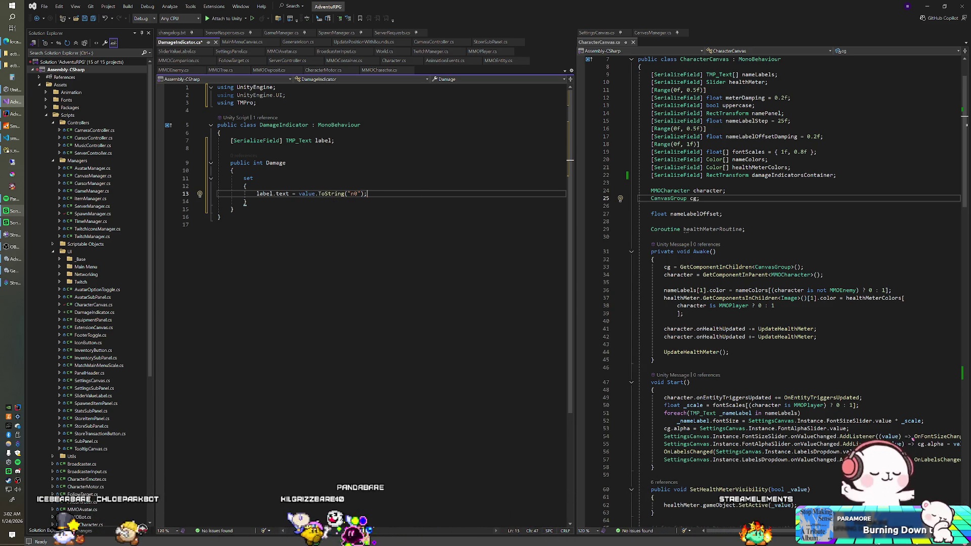
{"action": "key", "text": "Return"}
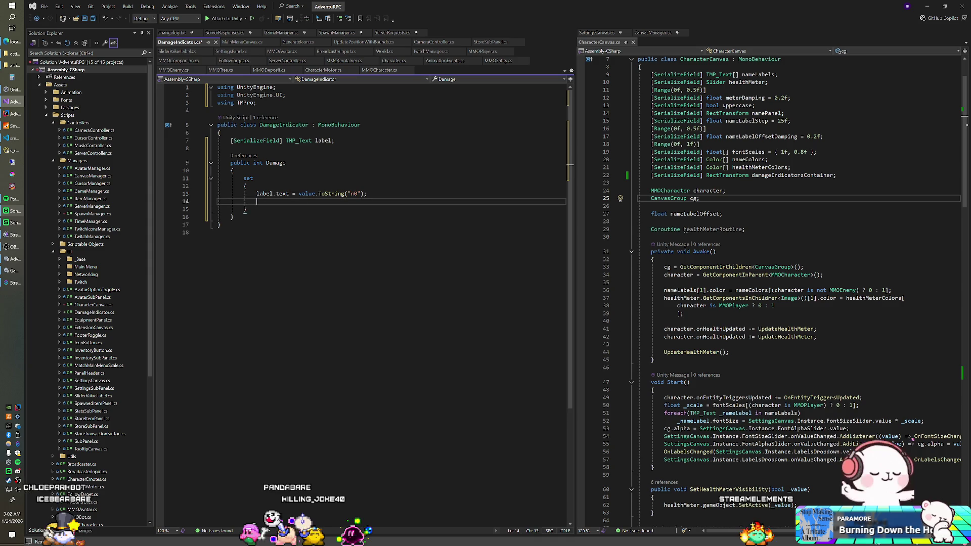
Drop the coroutine call and add Destroy(gameObject, lifetime) to the Damage setter.
{"action": "type", "text": "StartCoro"}
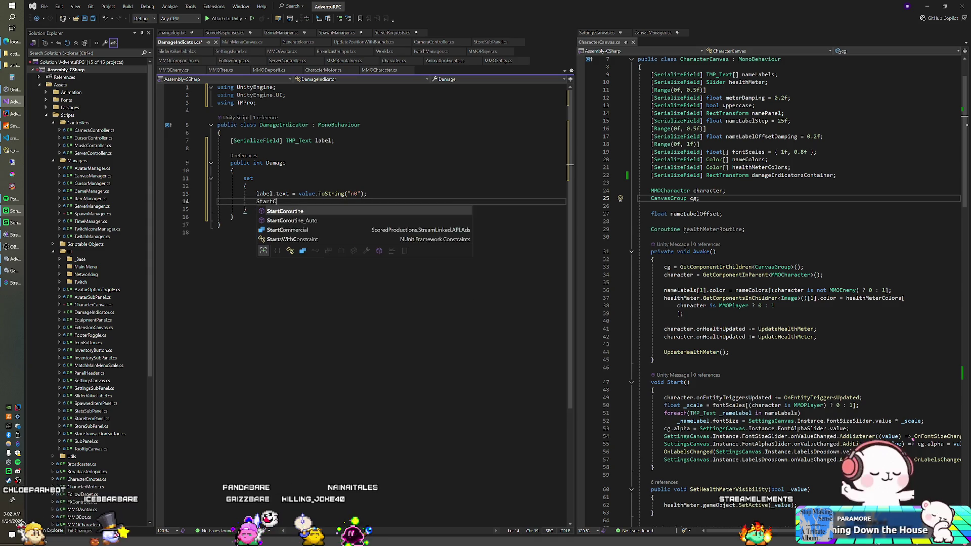
{"action": "key", "text": "ctrl+z"}
{"action": "key", "text": "ctrl+z"}
{"action": "key", "text": "Up"}
{"action": "key", "text": "Up"}
{"action": "key", "text": "Down"}
{"action": "key", "text": "Return"}
{"action": "key", "text": "Return"}
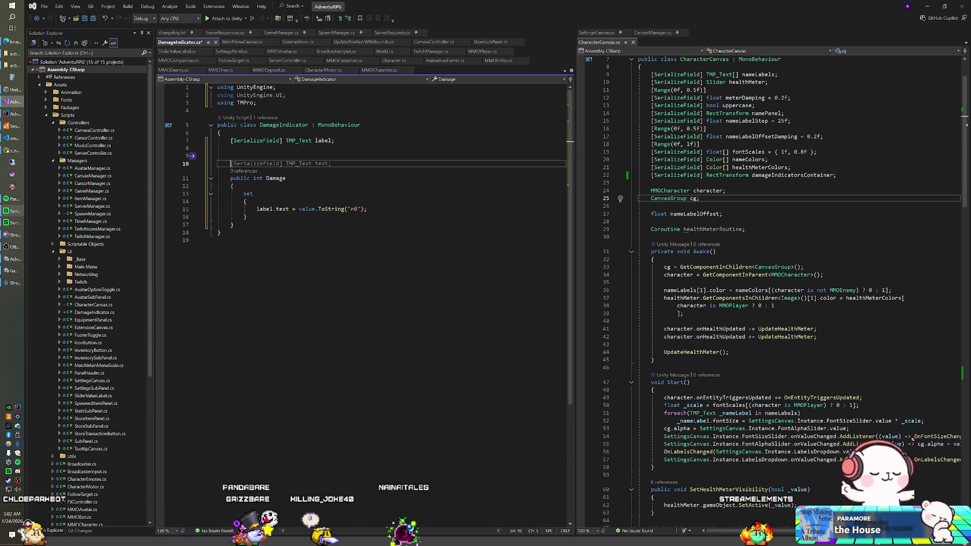
{"action": "key", "text": "Return"}
{"action": "key", "text": "Up"}
{"action": "key", "text": "Up"}
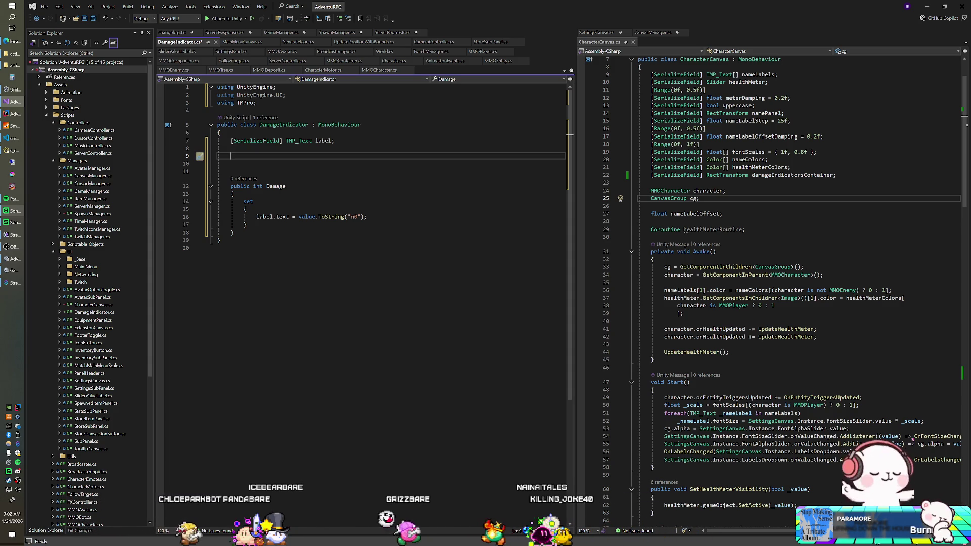
{"action": "left_click", "coordinate": [367, 217]}
{"action": "type", "text": "estroy(l"}
{"action": "type", "text": "ife"}
{"action": "key", "text": "BackSpace"}
{"action": "key", "text": "BackSpace"}
{"action": "key", "text": "BackSpace"}
{"action": "type", "text": "gameObject"}
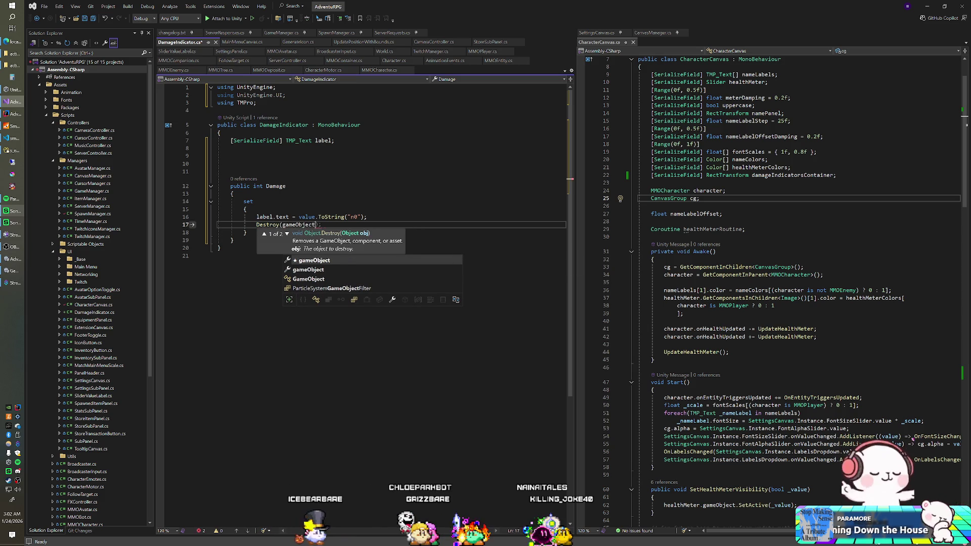
{"action": "type", "text": ", "}
{"action": "type", "text": "lifetime"}
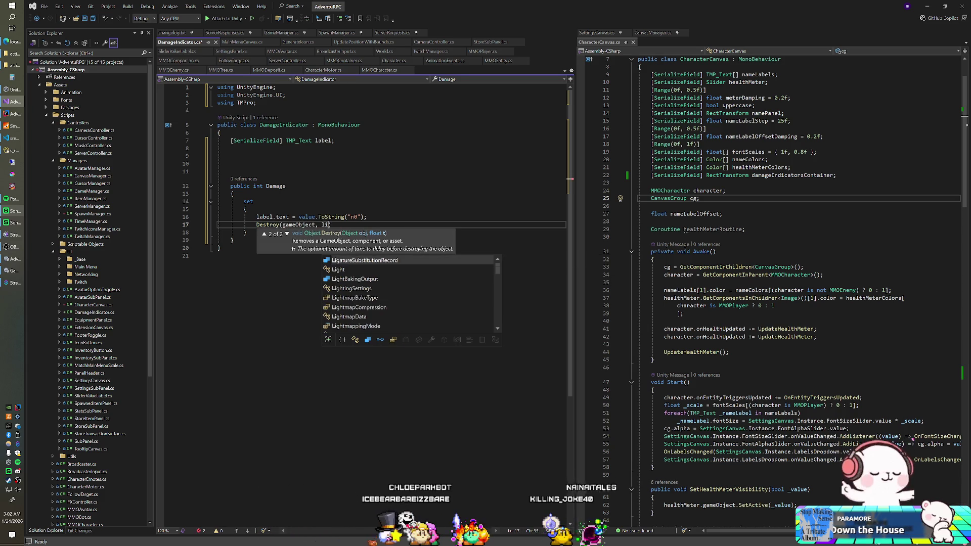
{"action": "type", "text": ")"}
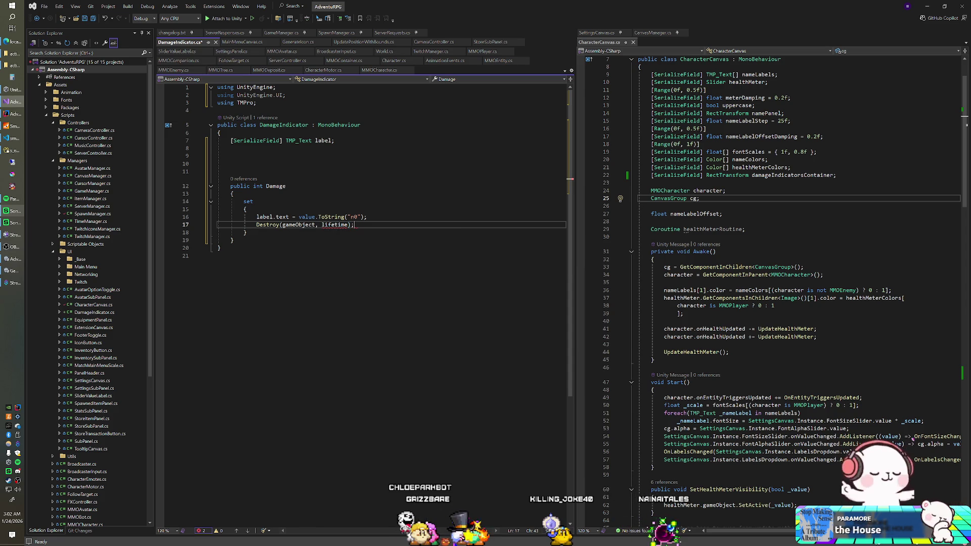
Declare a serialized float lifetime field set to 3 below the label field.
{"action": "left_click", "coordinate": [334, 141]}
{"action": "left_click", "coordinate": [231, 156]}
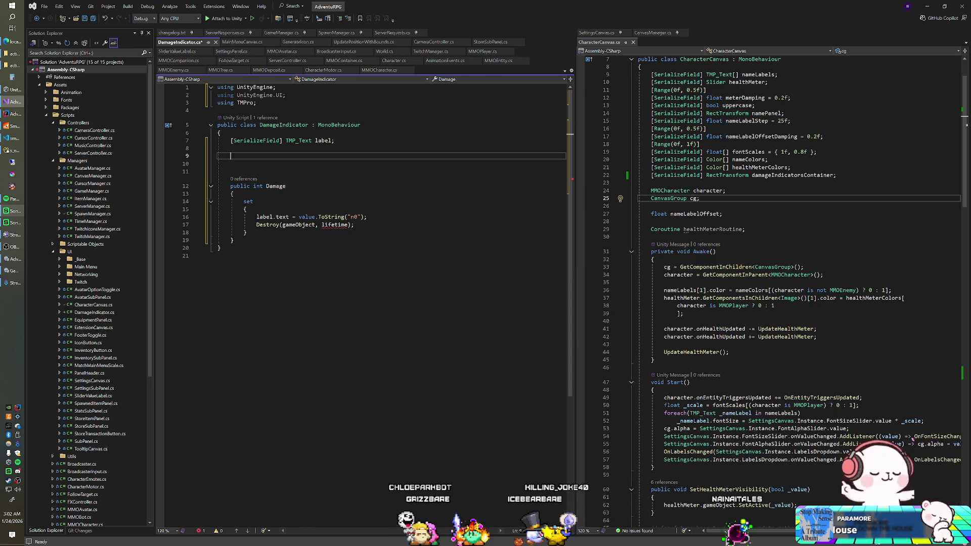
{"action": "left_click", "coordinate": [230, 148]}
{"action": "key", "text": "Tab"}
{"action": "type", "text": "[SerializeField] float lifetim"}
{"action": "key", "text": "Tab"}
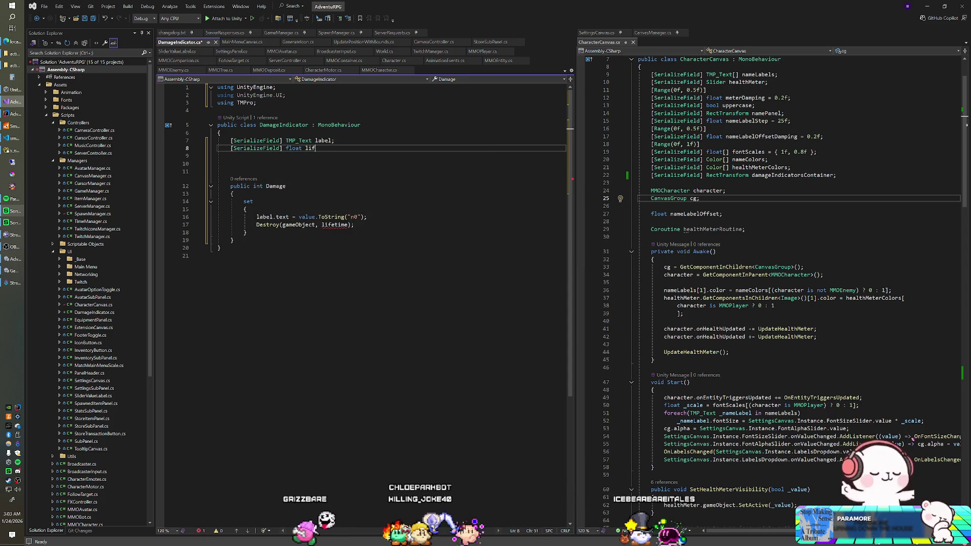
{"action": "type", "text": "e = "}
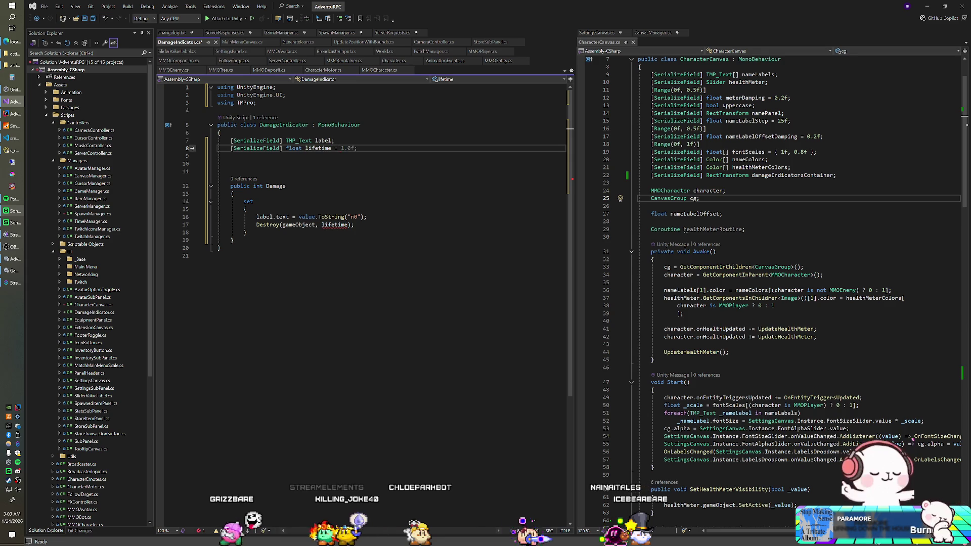
{"action": "type", "text": "3f;"}
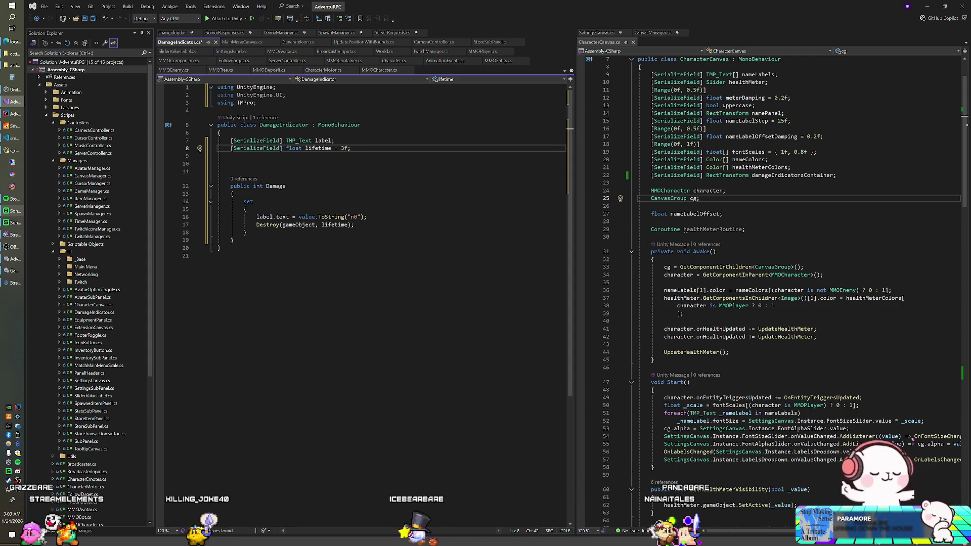
{"action": "left_click", "coordinate": [231, 164]}
Generate an empty Update method above the Damage property.
{"action": "type", "text": "void Upda"}
{"action": "key", "text": "Tab"}
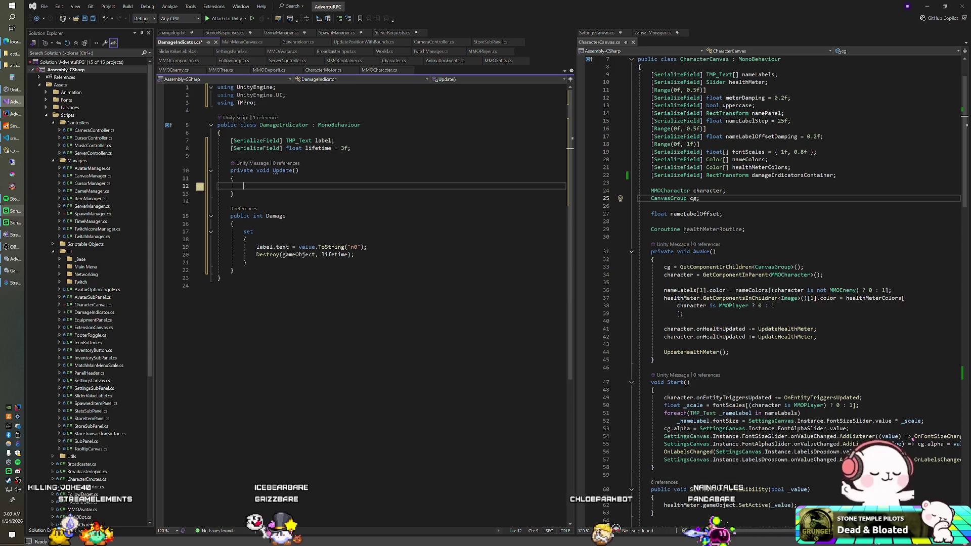
{"action": "left_click", "coordinate": [351, 148]}
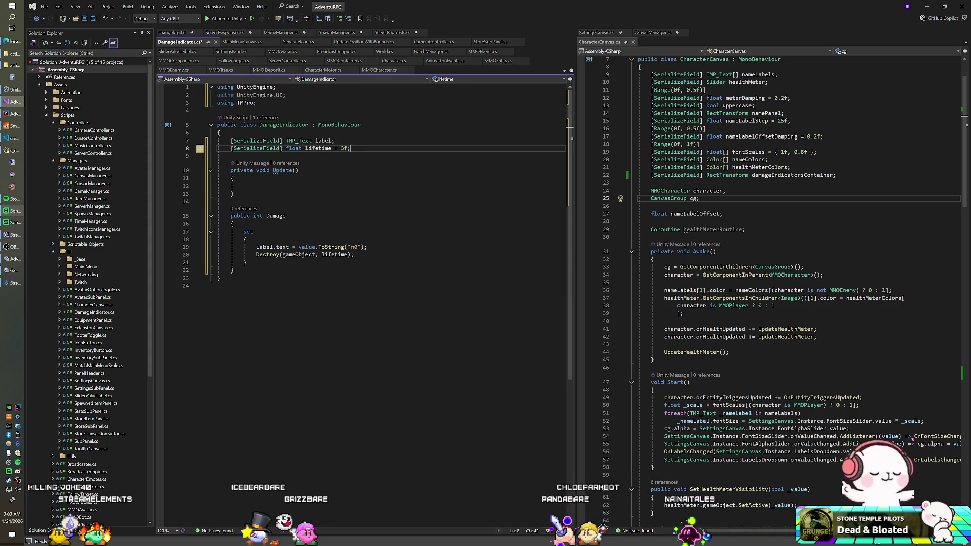
Add a serialized float translation field set to 50f under the lifetime field.
{"action": "key", "text": "Return"}
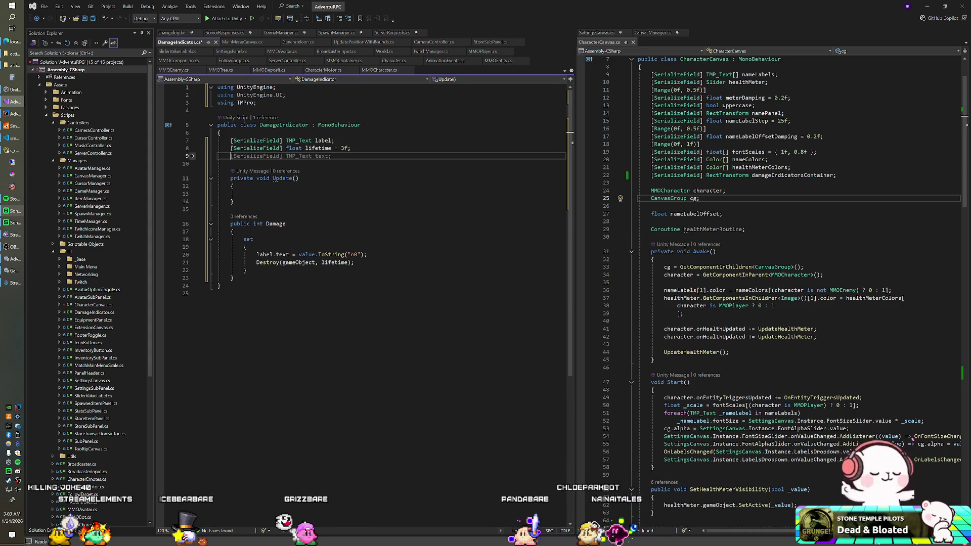
{"action": "type", "text": "[Ser"}
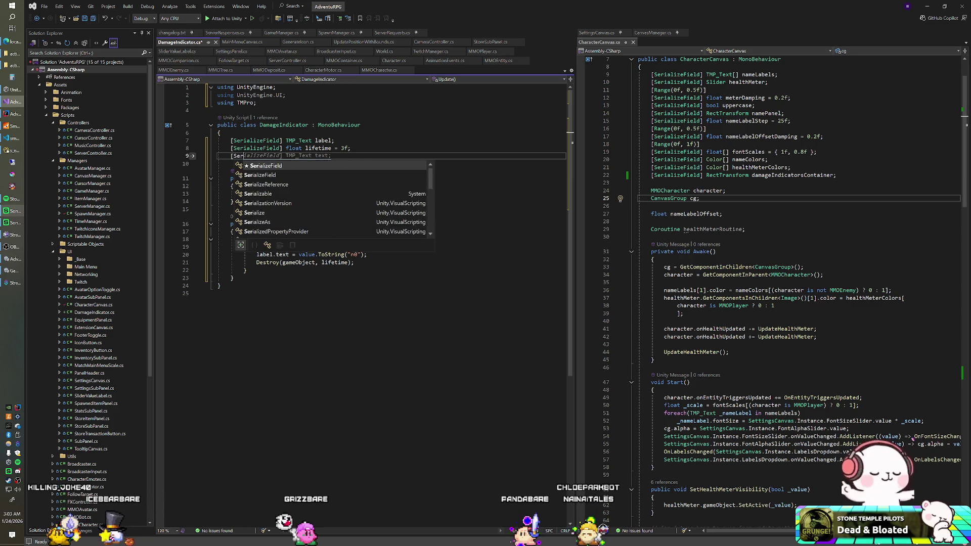
{"action": "type", "text": "ializeField] float"}
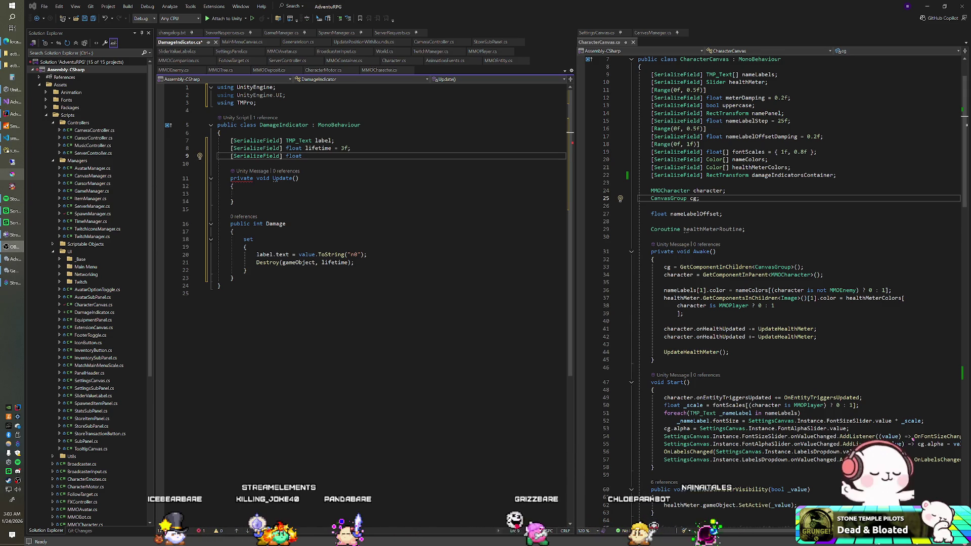
{"action": "key", "text": "Down"}
{"action": "key", "text": "Down"}
{"action": "key", "text": "Down"}
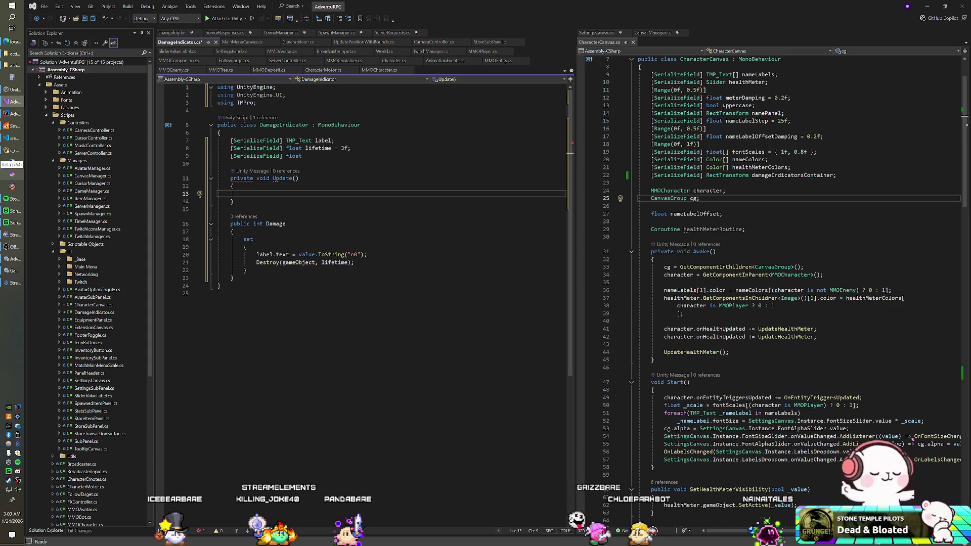
{"action": "left_click", "coordinate": [302, 155]}
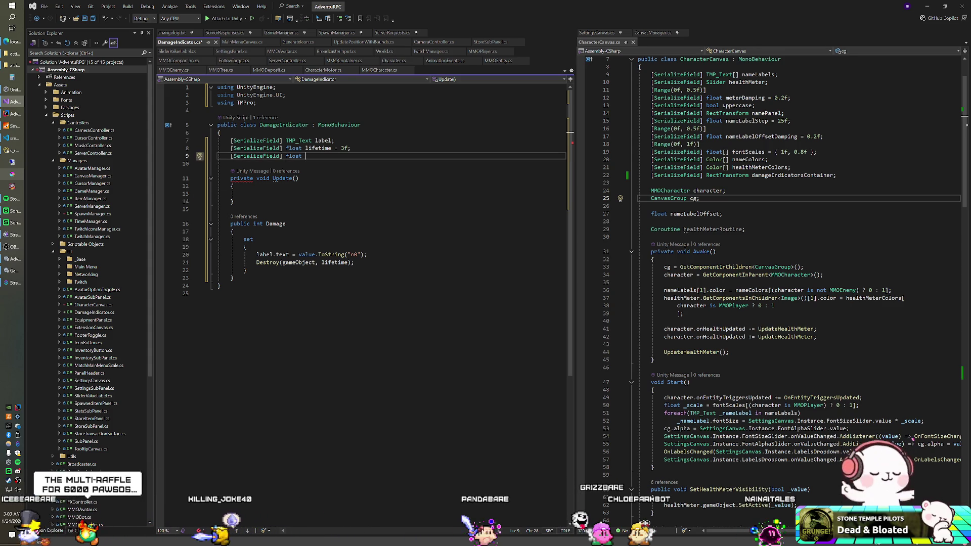
{"action": "type", "text": "translation ="}
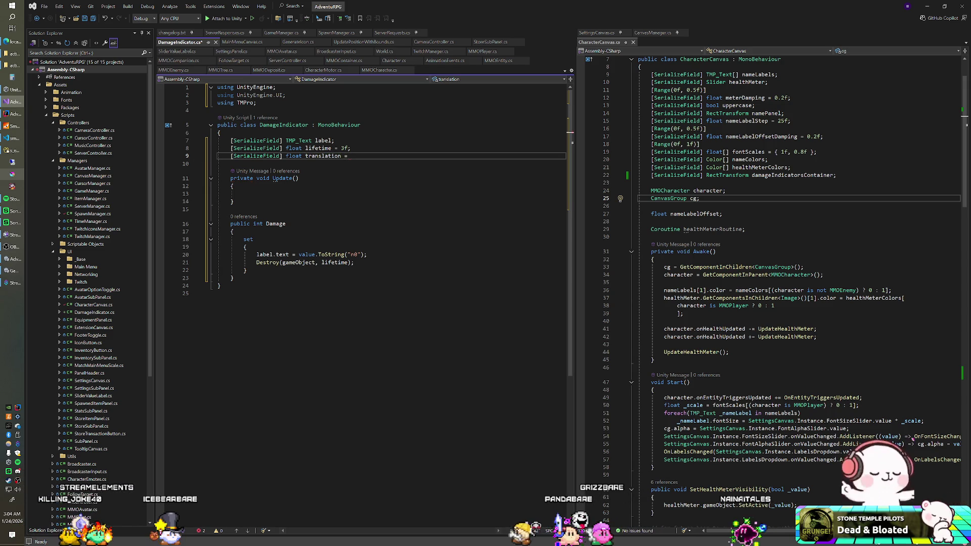
{"action": "type", "text": " 50f;"}
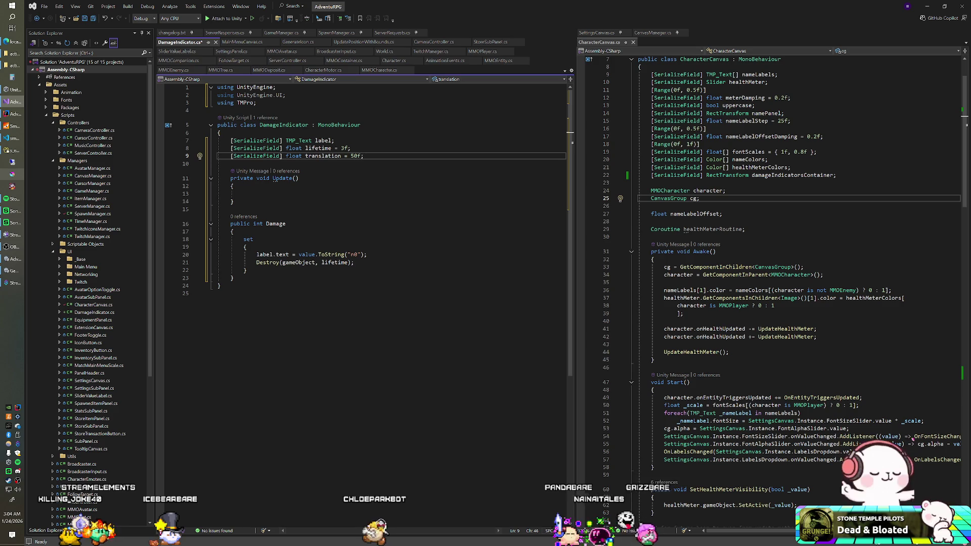
{"action": "left_click", "coordinate": [243, 194]}
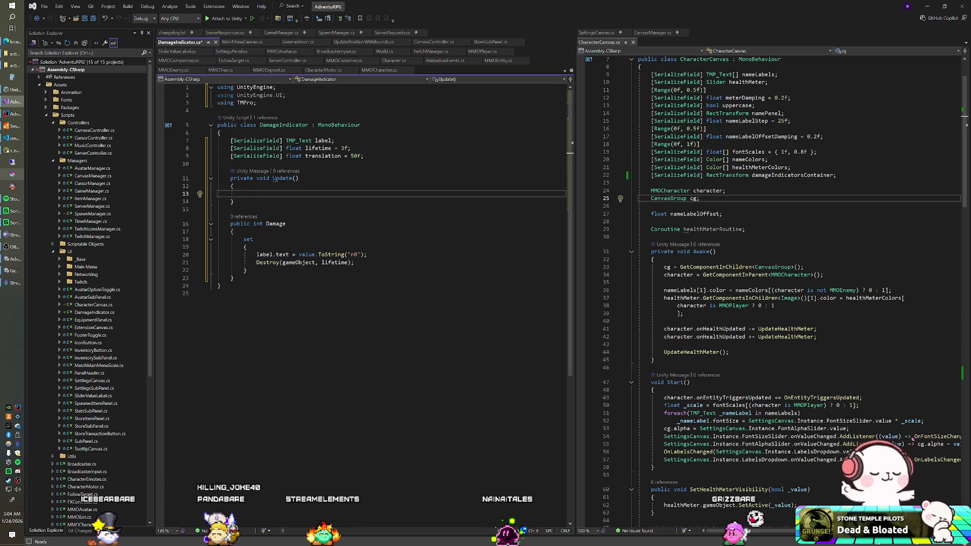
Add a RectTransform rect field and an Awake method caching GetComponent<RectTransform>().
{"action": "key", "text": "Return"}
{"action": "key", "text": "Return"}
{"action": "type", "text": "Rec"}
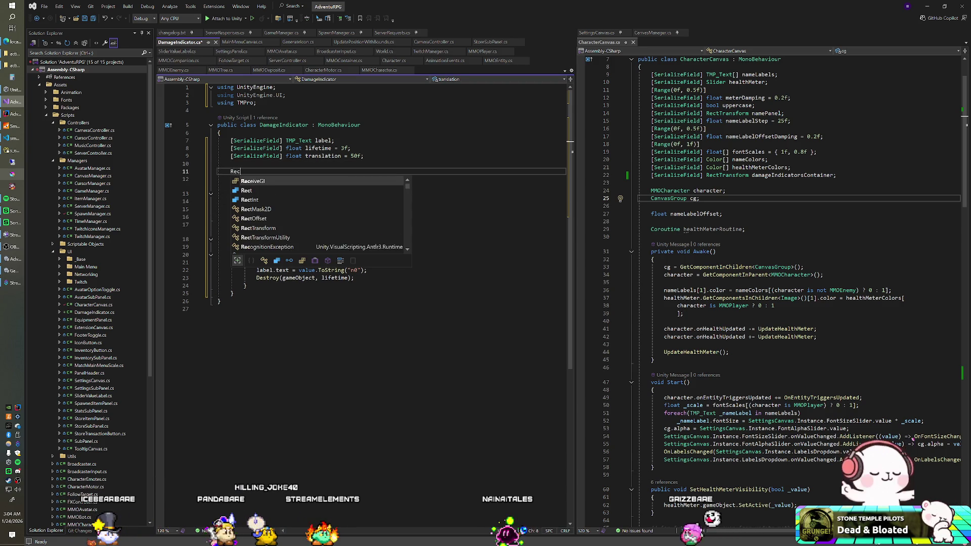
{"action": "type", "text": "tTransform rect;"}
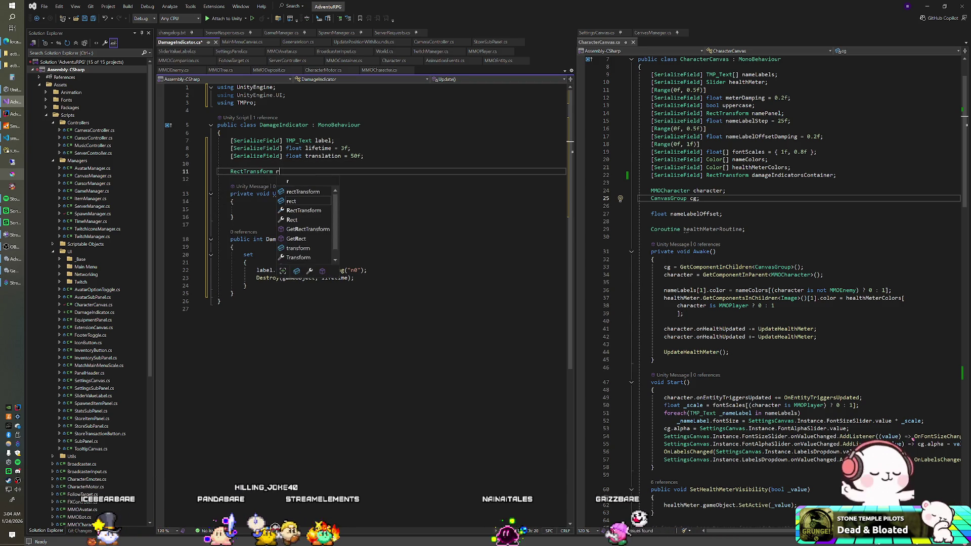
{"action": "key", "text": "Return"}
{"action": "key", "text": "Return"}
{"action": "type", "text": "void Aw"}
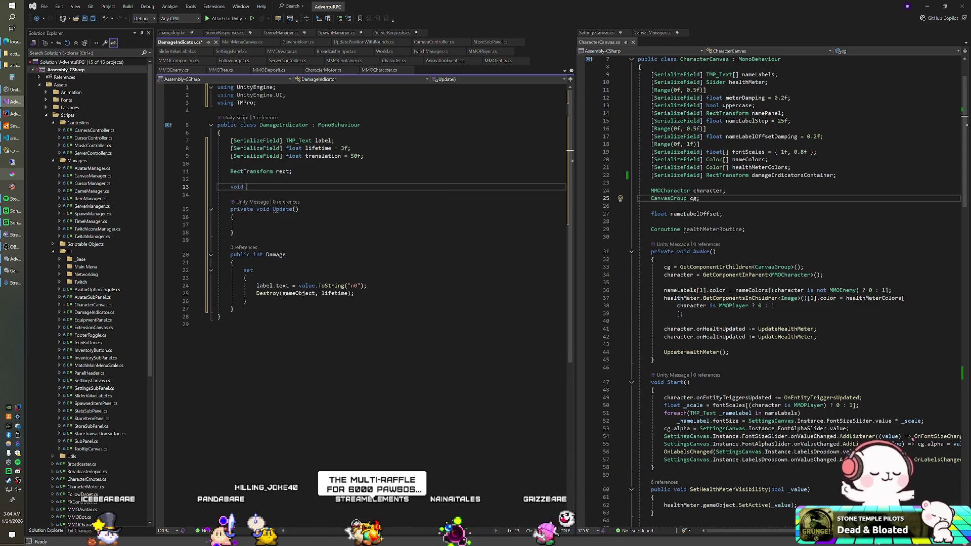
{"action": "key", "text": "Tab"}
{"action": "type", "text": "rect = GetComponent<RectTransform>();"}
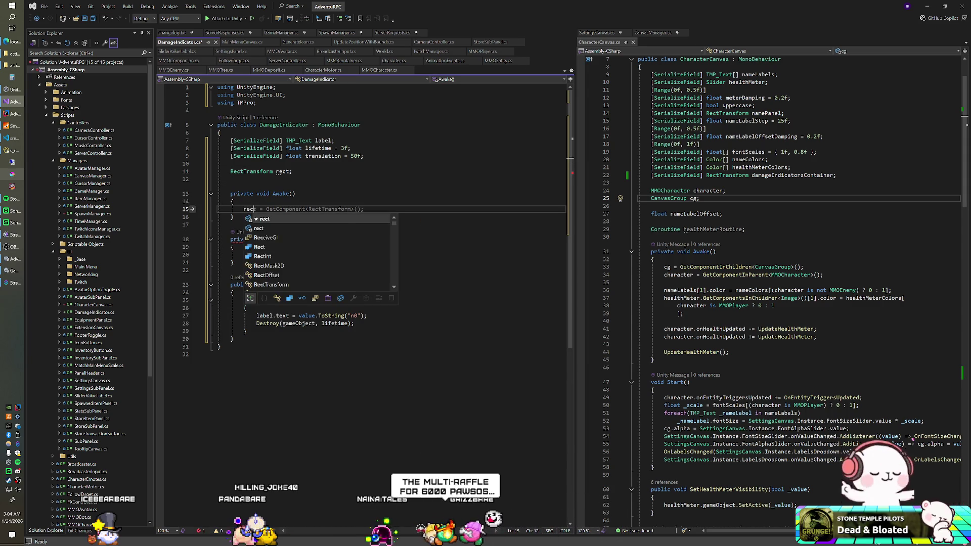
In Update, lerp rect.localPosition toward localPosition plus Vector3.up * translation.
{"action": "left_click", "coordinate": [243, 254]}
{"action": "type", "text": "rect.localP"}
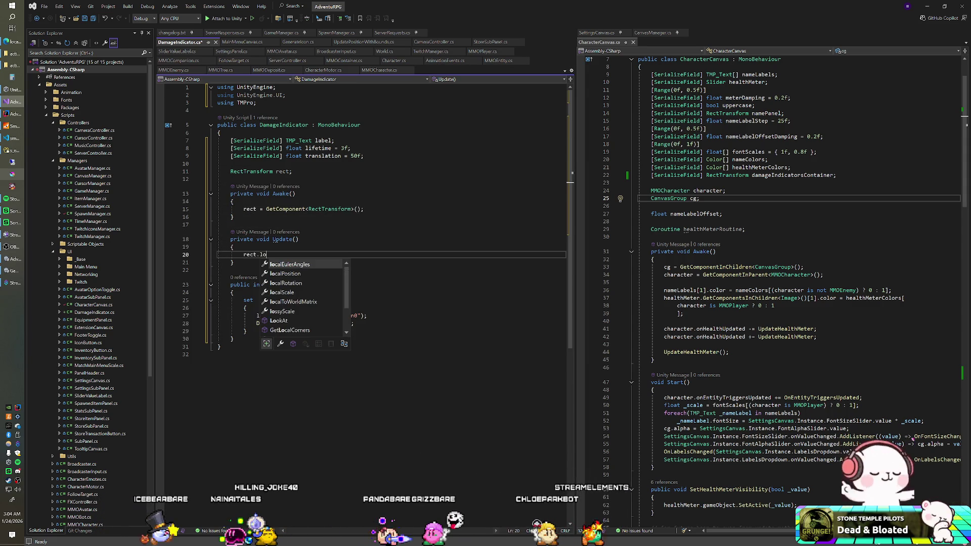
{"action": "key", "text": "Tab"}
{"action": "type", "text": "= "}
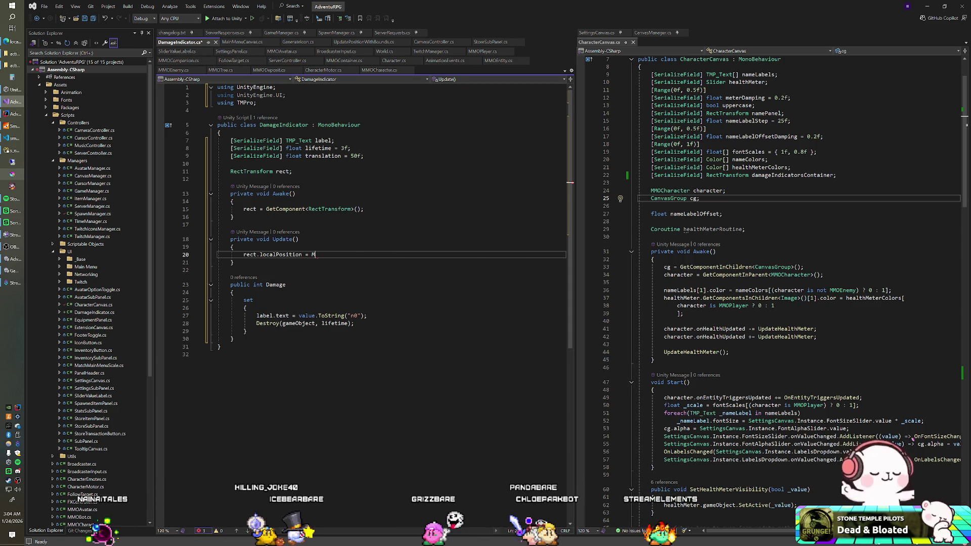
{"action": "type", "text": "M"}
{"action": "key", "text": "BackSpace"}
{"action": "type", "text": "Vecto"}
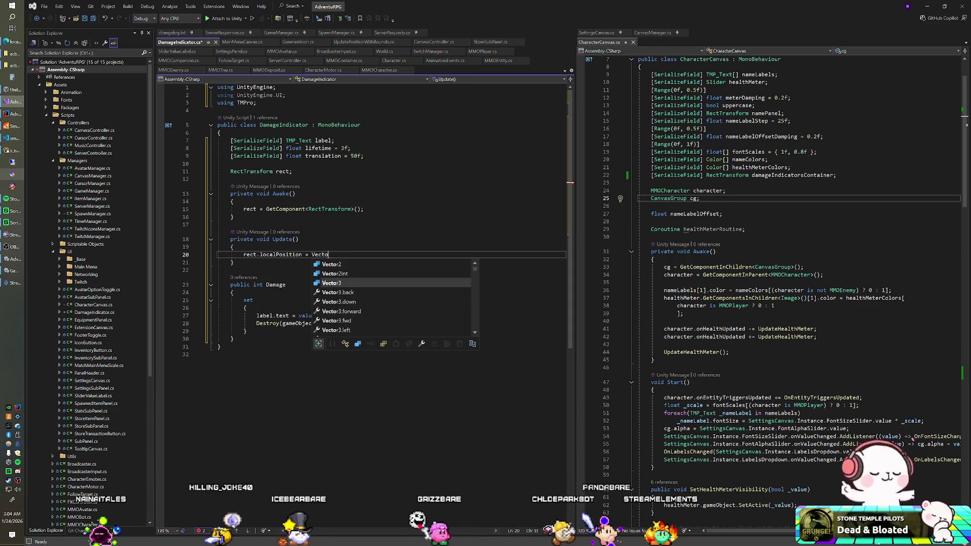
{"action": "type", "text": "r2.Lerp("}
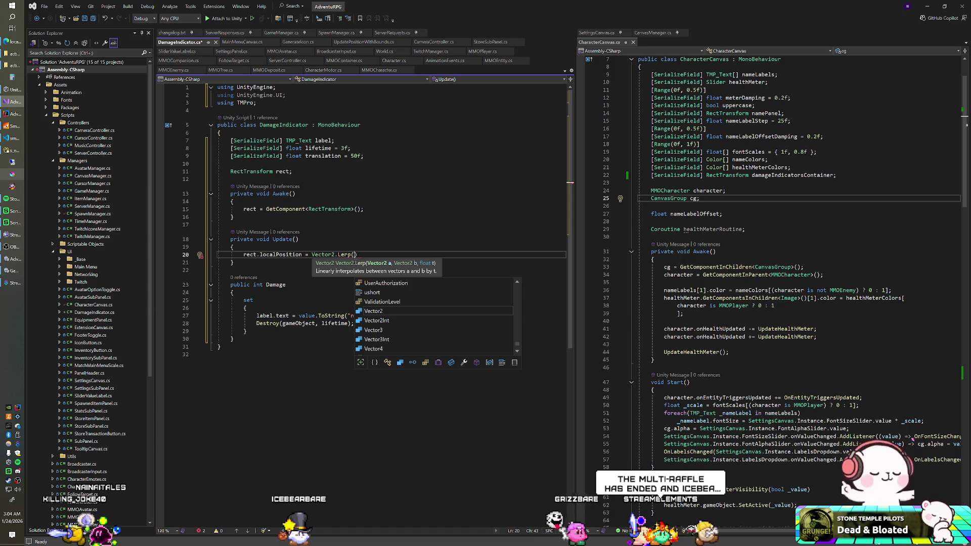
{"action": "type", "text": "rect.l"}
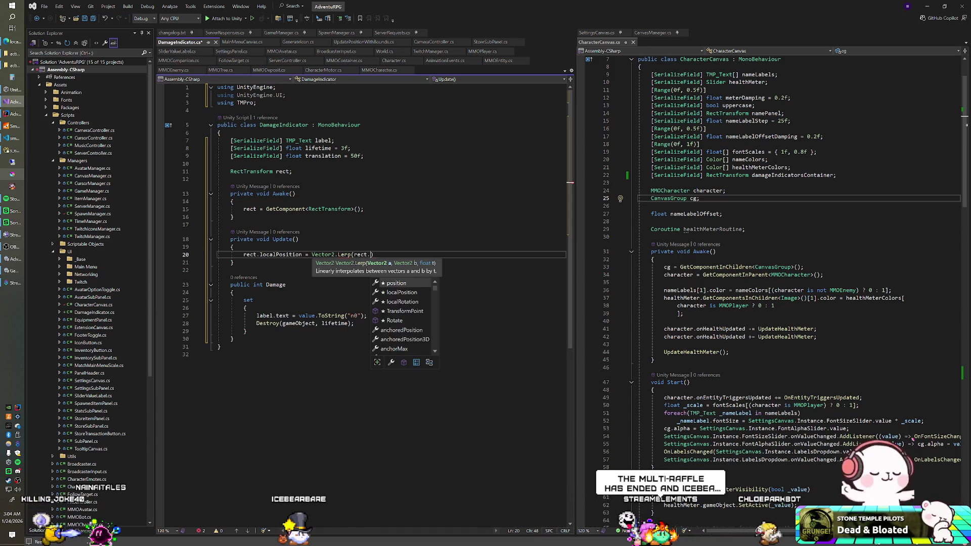
{"action": "key", "text": "Tab"}
{"action": "type", "text": "ector3.up"}
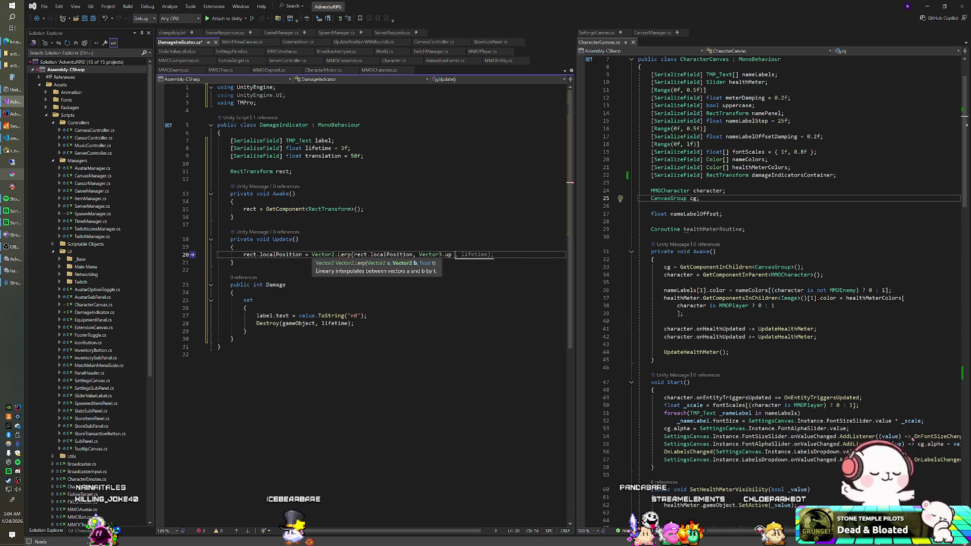
{"action": "key", "text": "BackSpace"}
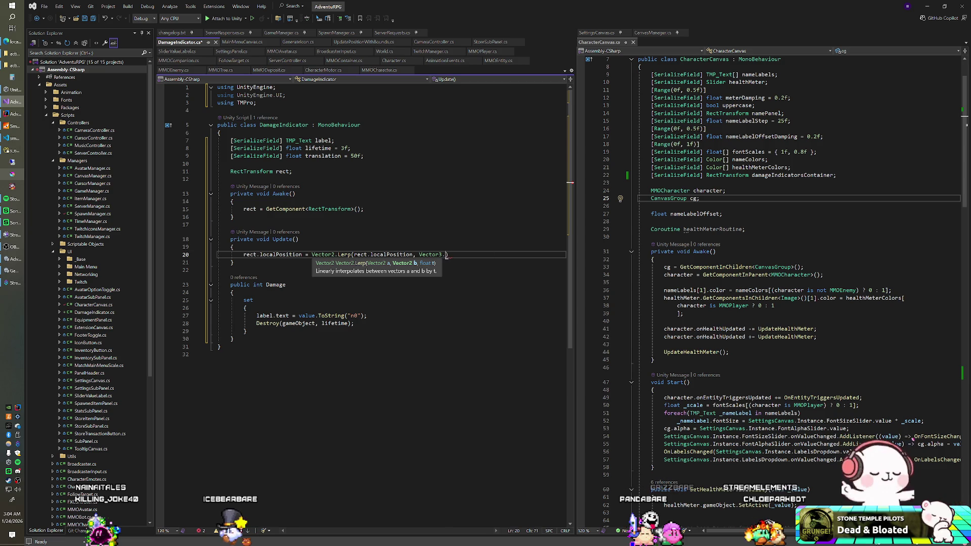
{"action": "type", "text": ".up * tr"}
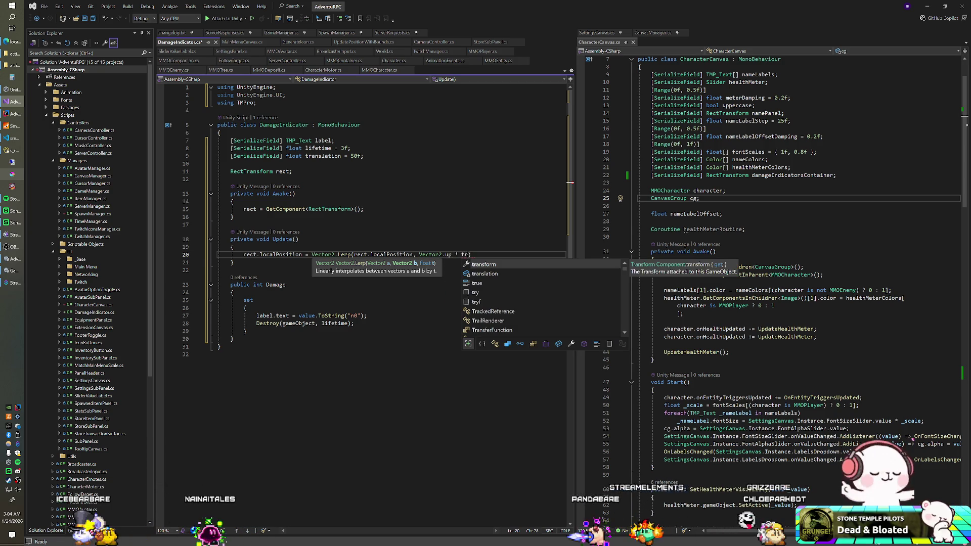
{"action": "type", "text": "ansl"}
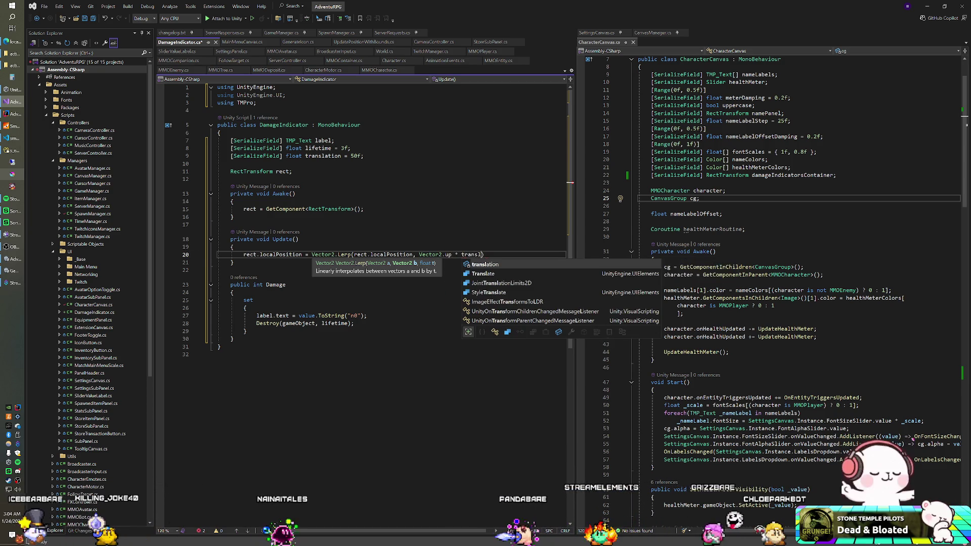
{"action": "key", "text": "Tab"}
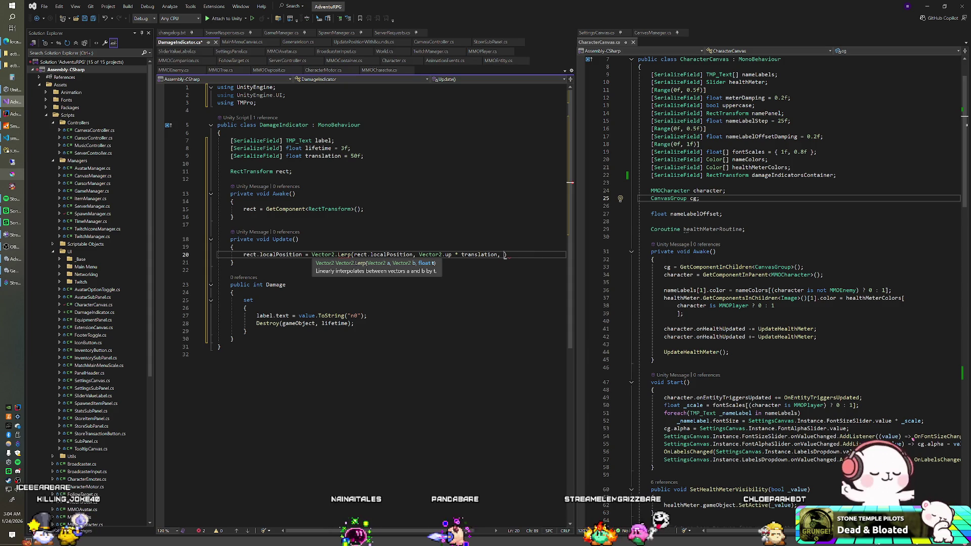
Add a serialized damping float of 0.33f with a Range attribute of 0 to 0.5.
{"action": "left_click", "coordinate": [364, 156]}
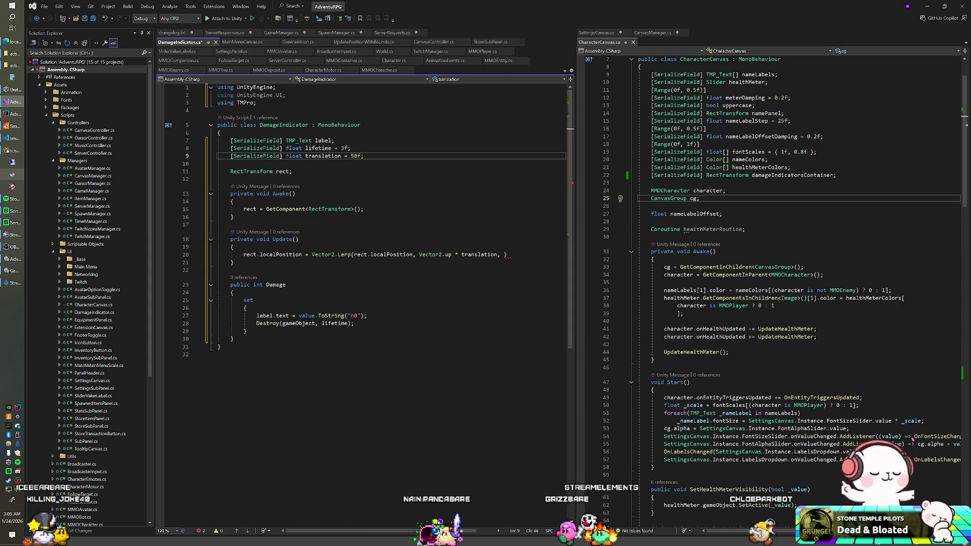
{"action": "key", "text": "Return"}
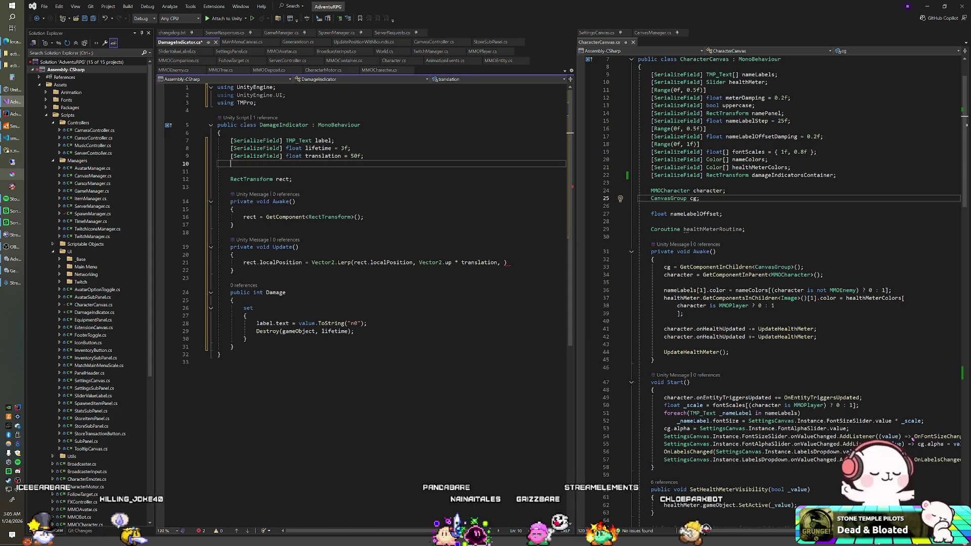
{"action": "type", "text": "[SerializeField] float damping = 0.3"}
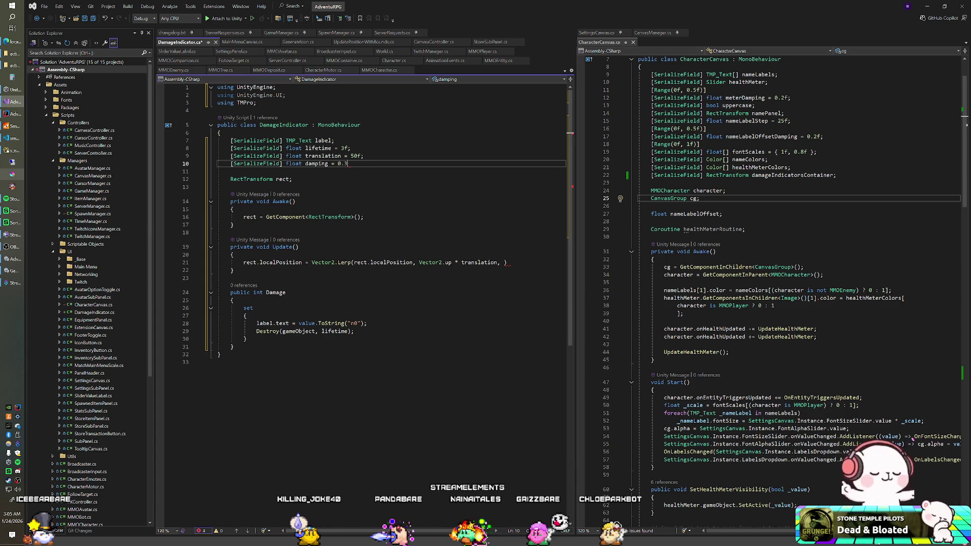
{"action": "type", "text": ";"}
{"action": "key", "text": "Up"}
{"action": "key", "text": "Return"}
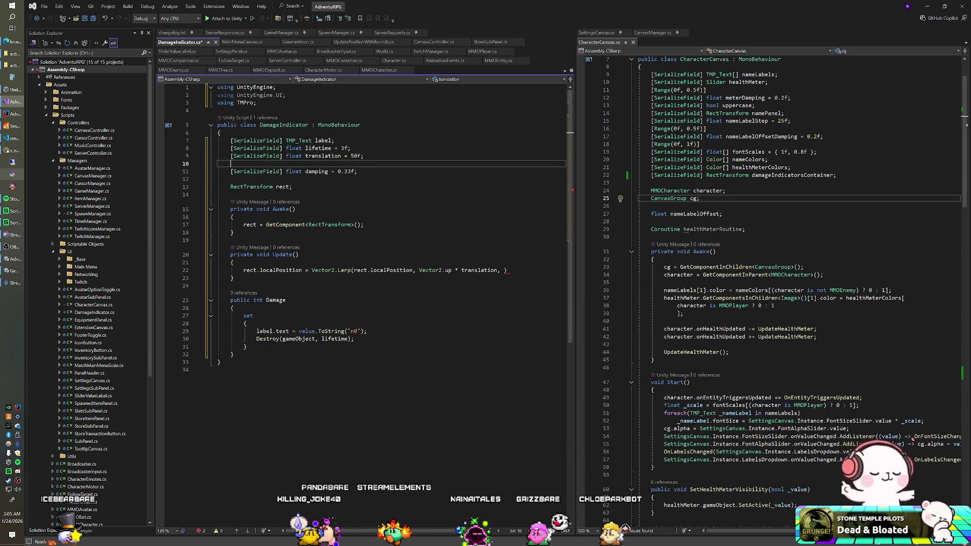
{"action": "type", "text": "[Range("}
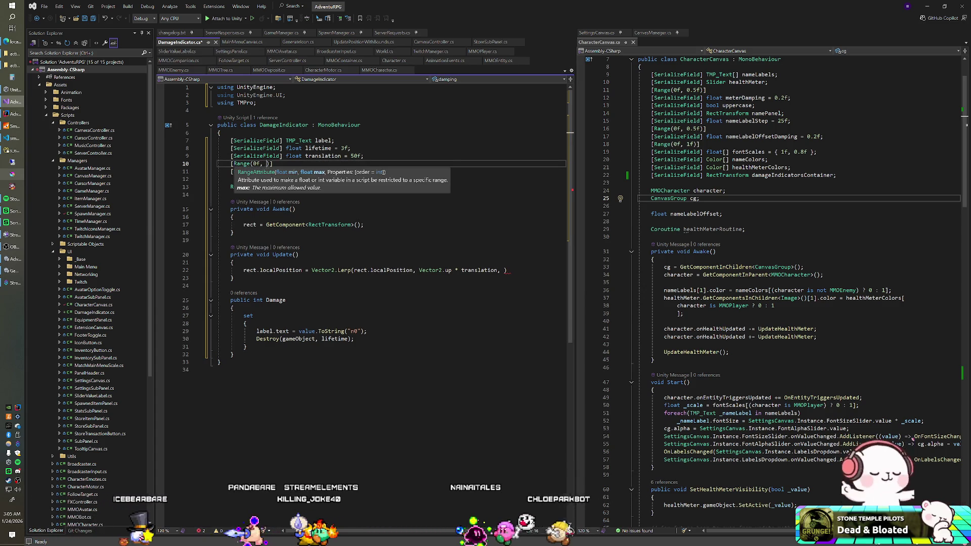
{"action": "type", "text": "0f, 1f)]"}
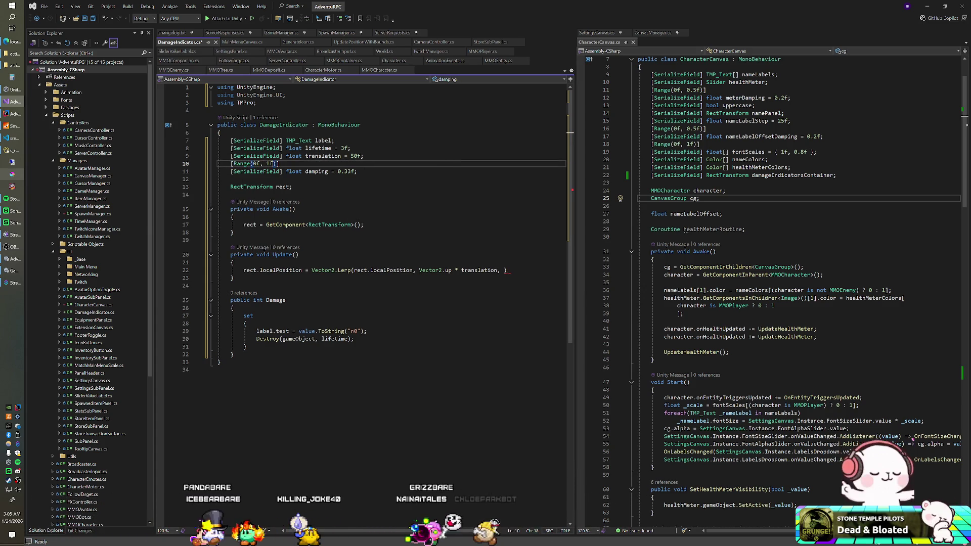
{"action": "type", "text": ".5"}
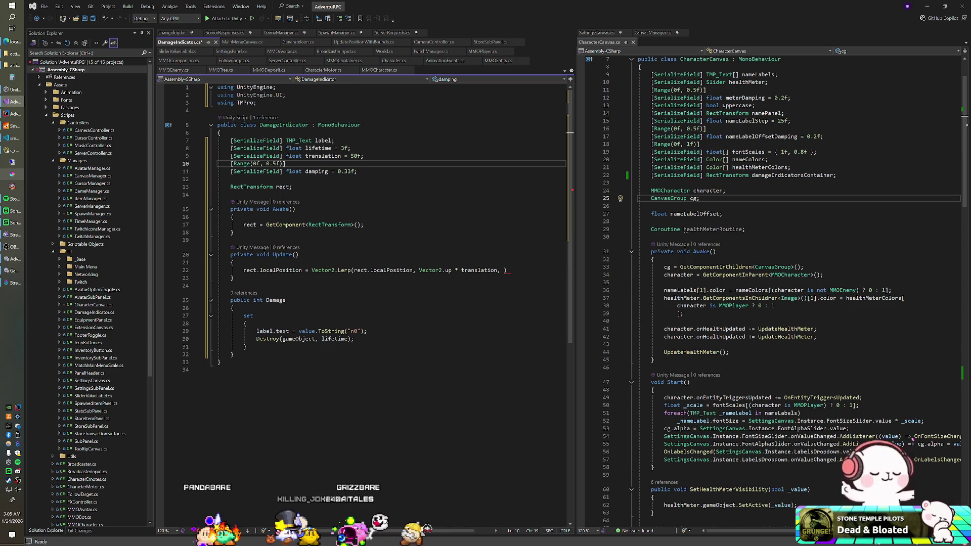
Use Time.deltaTime / damping as the Lerp factor and save DamageIndicator.cs.
{"action": "left_click", "coordinate": [504, 270]}
{"action": "type", "text": "Time.delta"}
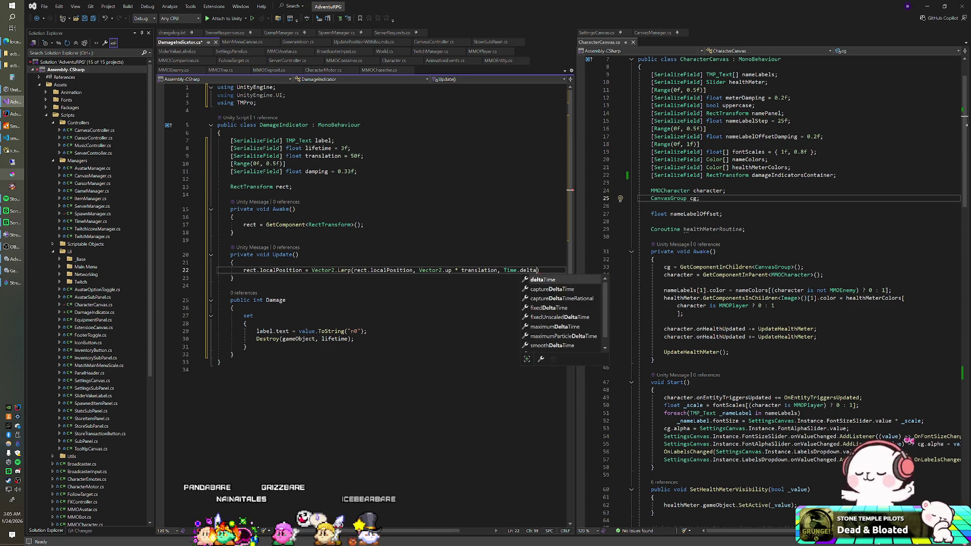
{"action": "key", "text": "Tab"}
{"action": "type", "text": "/ "}
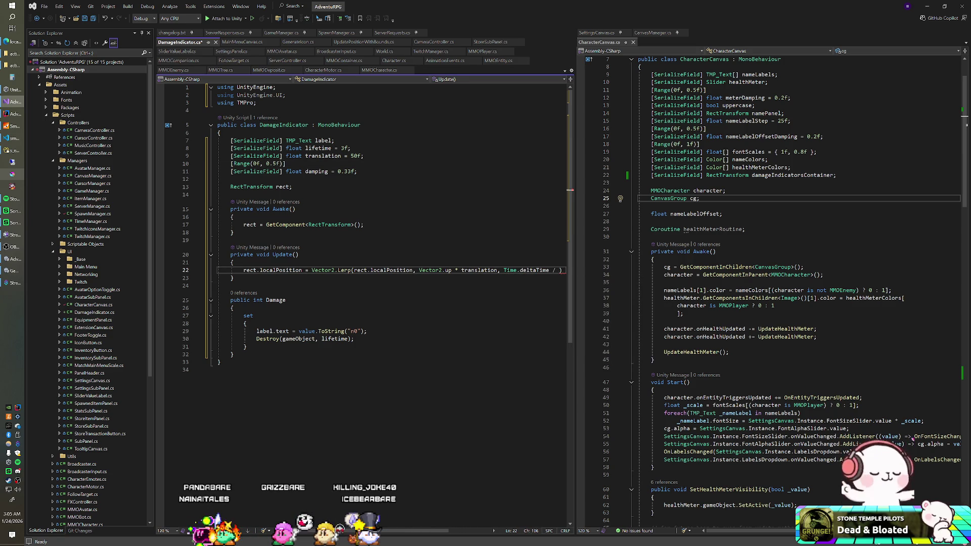
{"action": "type", "text": "damp"}
{"action": "key", "text": "Tab"}
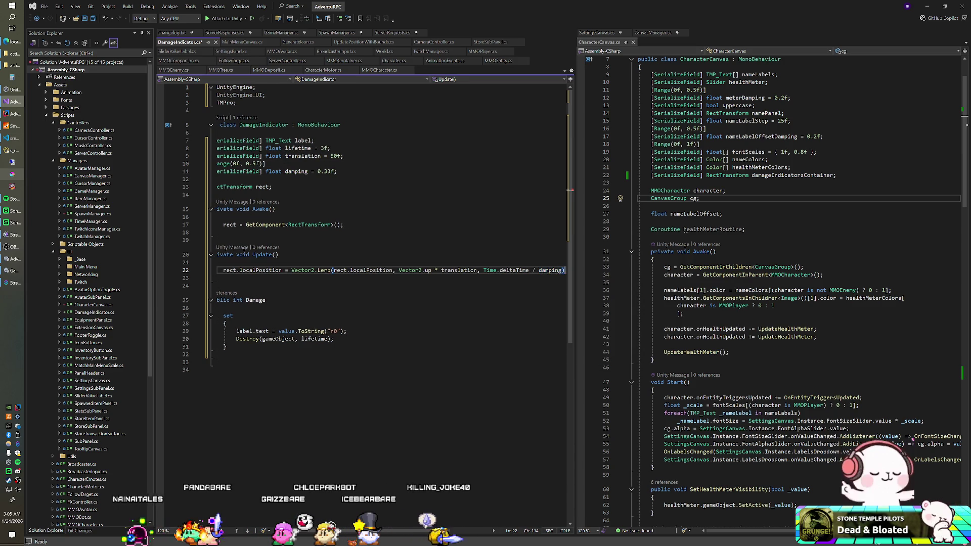
{"action": "type", "text": ";"}
{"action": "key", "text": "ctrl+s"}
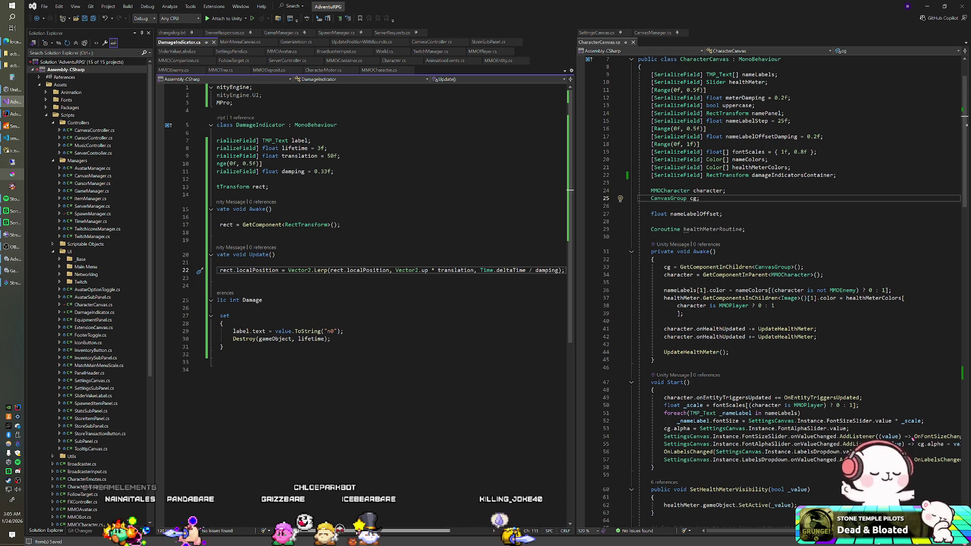
{"action": "key", "text": "Home"}
{"action": "left_click", "coordinate": [272, 300]}
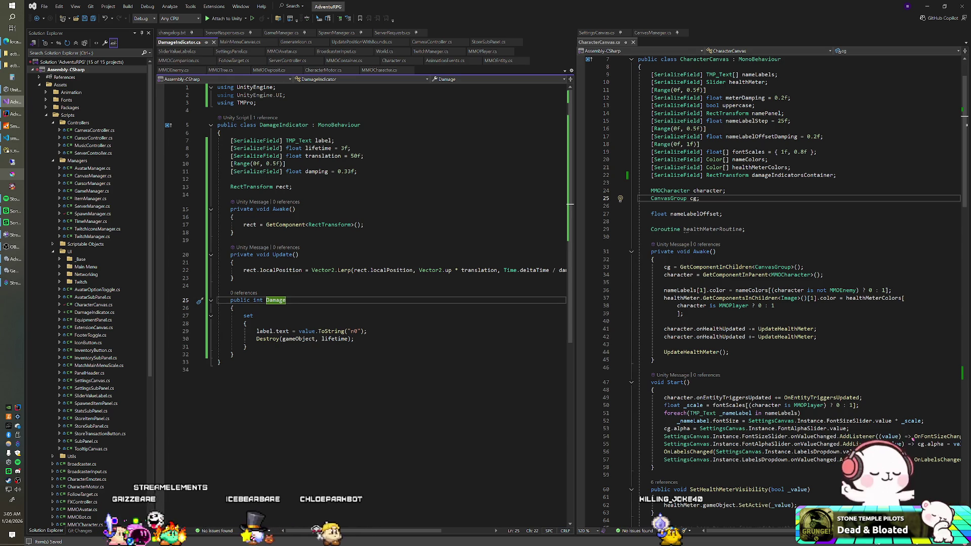
{"action": "left_click", "coordinate": [338, 33]}
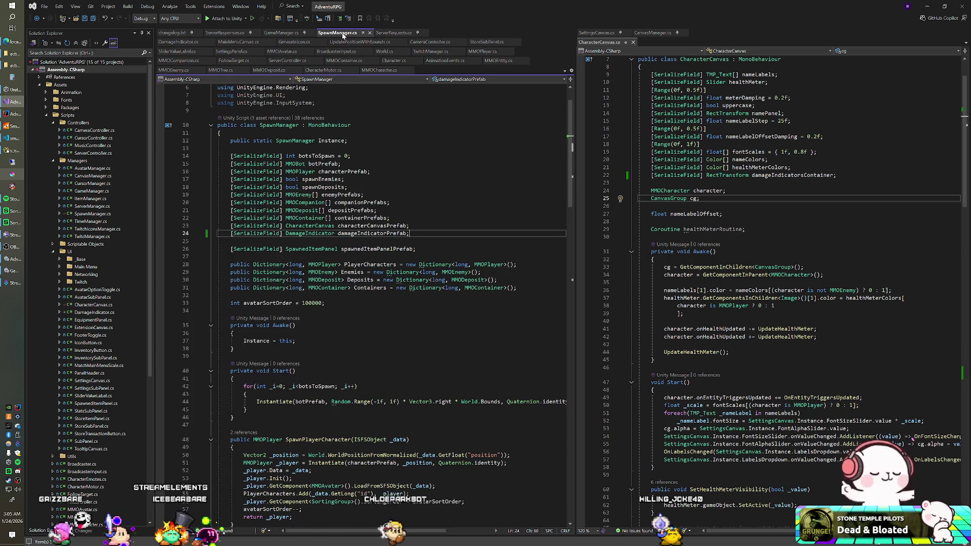
Scroll to the end of SpawnManager.cs and open a blank line after the last method.
{"action": "left_click", "coordinate": [409, 225]}
{"action": "scroll", "coordinate": [389, 303], "scroll_direction": "down", "scroll_amount": 11}
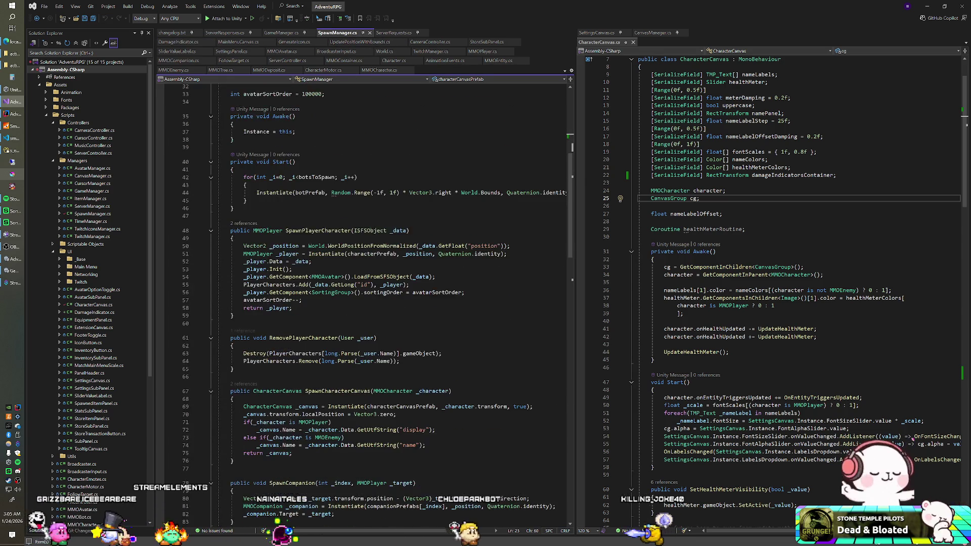
{"action": "scroll", "coordinate": [375, 304], "scroll_direction": "down", "scroll_amount": 4}
{"action": "scroll", "coordinate": [374, 304], "scroll_direction": "down", "scroll_amount": 18}
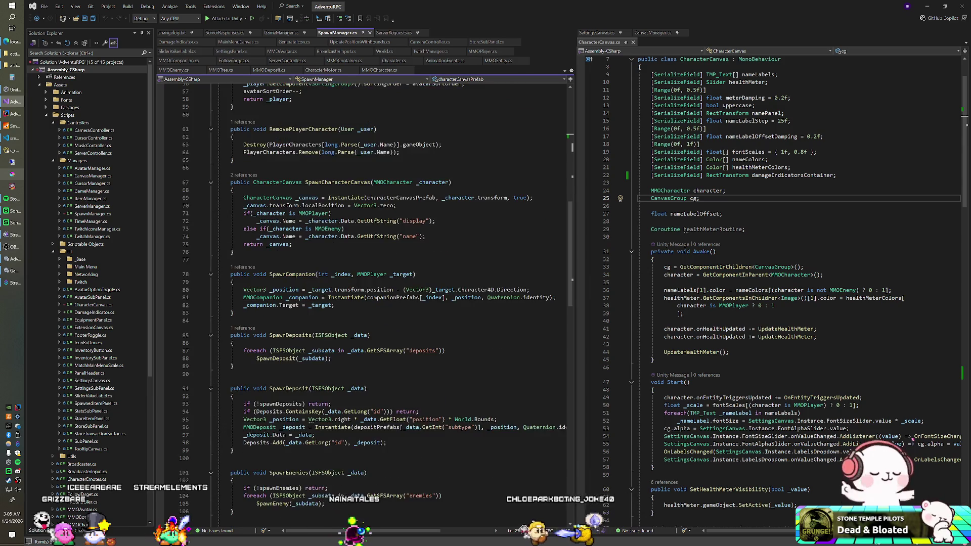
{"action": "scroll", "coordinate": [374, 303], "scroll_direction": "down", "scroll_amount": 5}
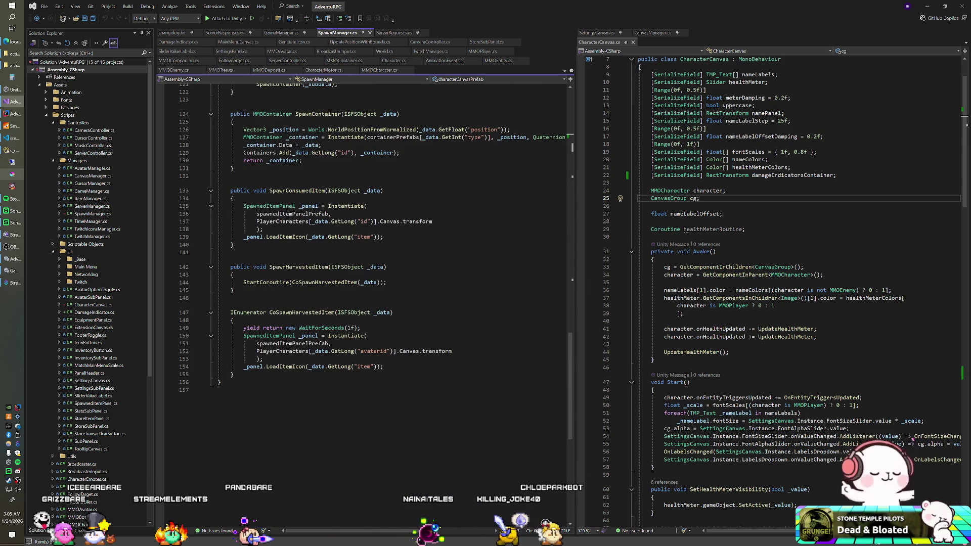
{"action": "left_click", "coordinate": [233, 374]}
{"action": "key", "text": "Return"}
{"action": "key", "text": "Return"}
Declare public SpawnDamageIndicator(MMOCharacter _character) with its body braces on separate lines.
{"action": "type", "text": "public "}
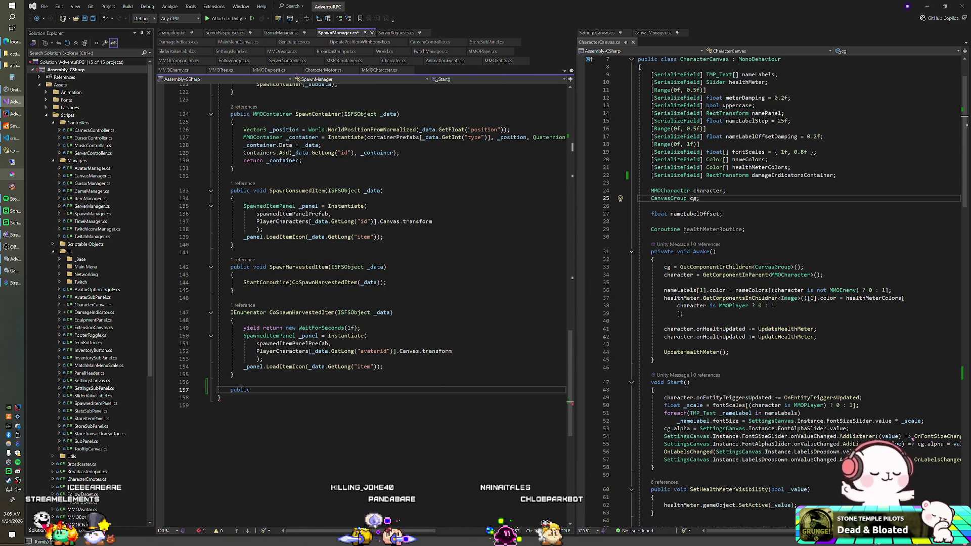
{"action": "type", "text": "SpawnD"}
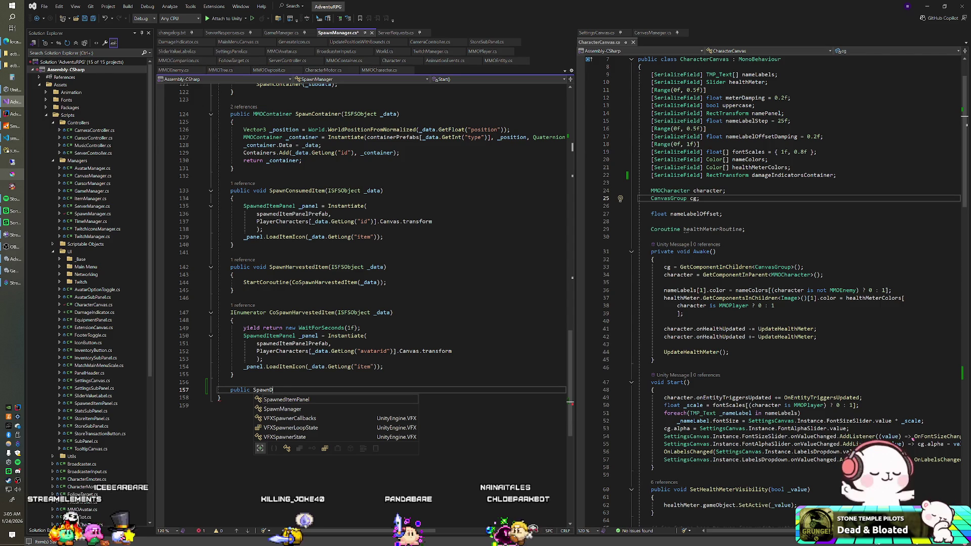
{"action": "type", "text": "amageIndi"}
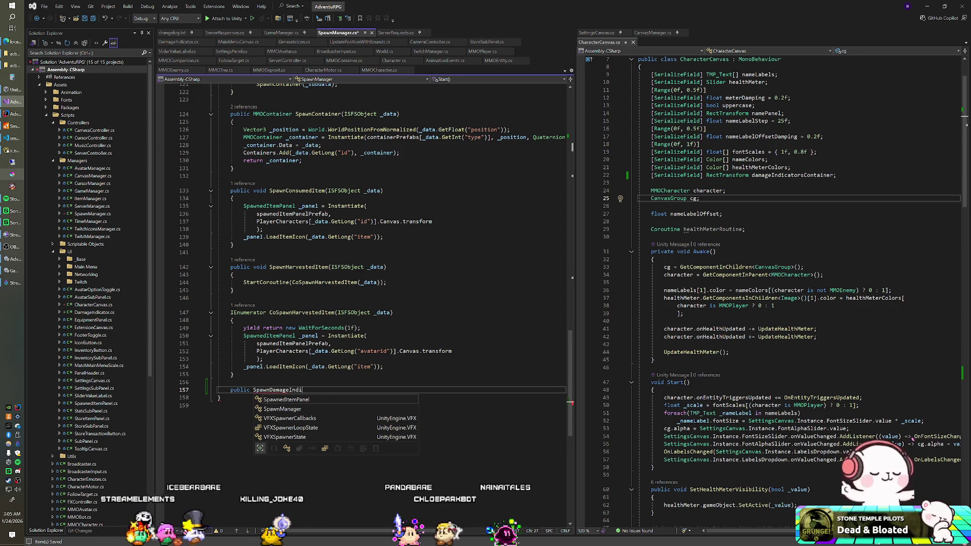
{"action": "type", "text": "cator(Chara"}
{"action": "key", "text": "BackSpace"}
{"action": "key", "text": "BackSpace"}
{"action": "key", "text": "BackSpace"}
{"action": "type", "text": "MMOEntity _entity) {"}
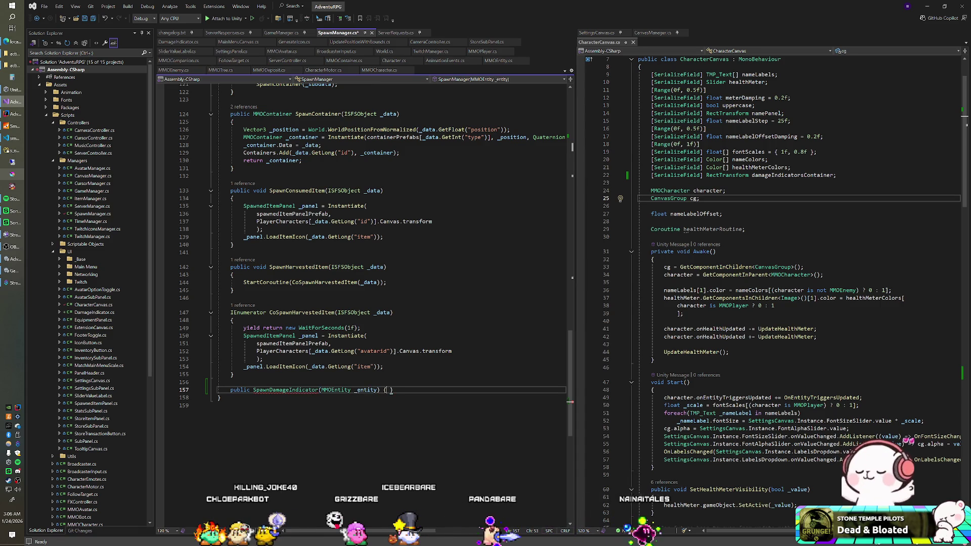
{"action": "left_click", "coordinate": [374, 397]}
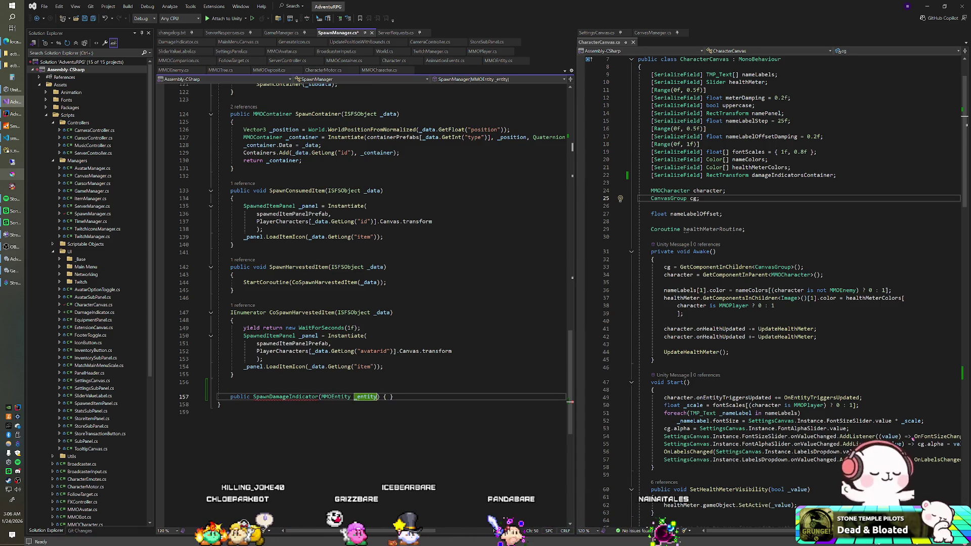
{"action": "type", "text": "Character _charc"}
{"action": "key", "text": "BackSpace"}
{"action": "key", "text": "BackSpace"}
{"action": "key", "text": "BackSpace"}
{"action": "type", "text": "acter"}
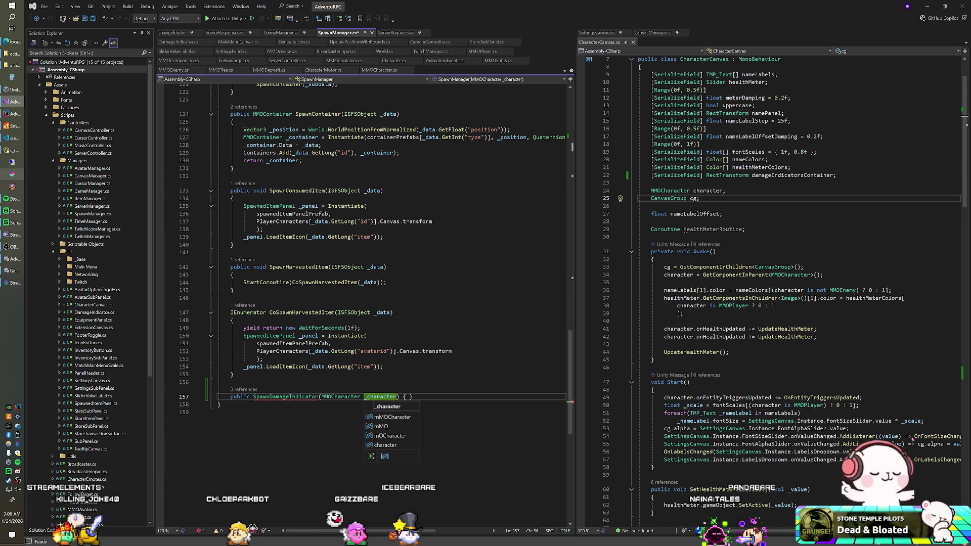
{"action": "key", "text": "End"}
{"action": "key", "text": "Left"}
{"action": "key", "text": "Return"}
{"action": "key", "text": "Return"}
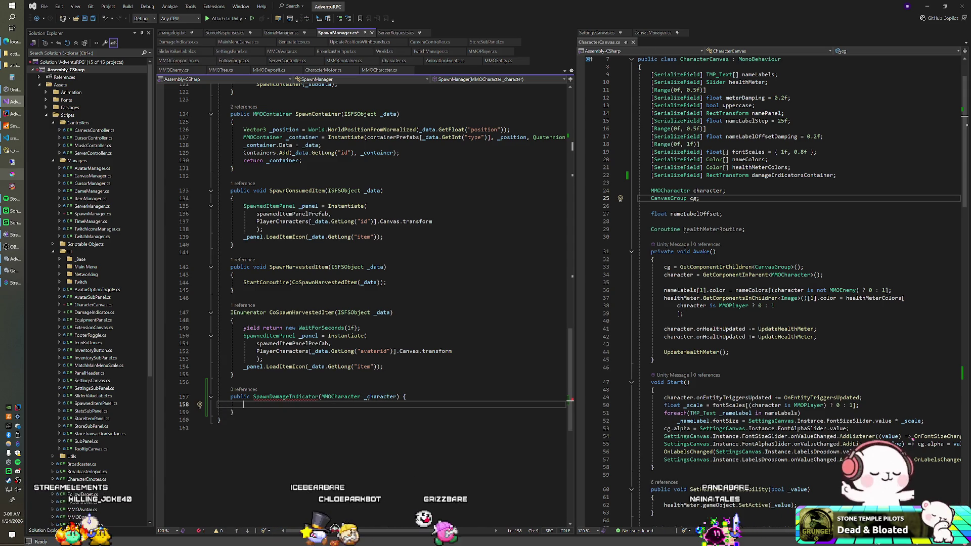
Make the method void and instantiate damageIndicatorPrefab into _character.Canvas.DamageIndicatorsContainer as _indicator.
{"action": "type", "text": "Damag"}
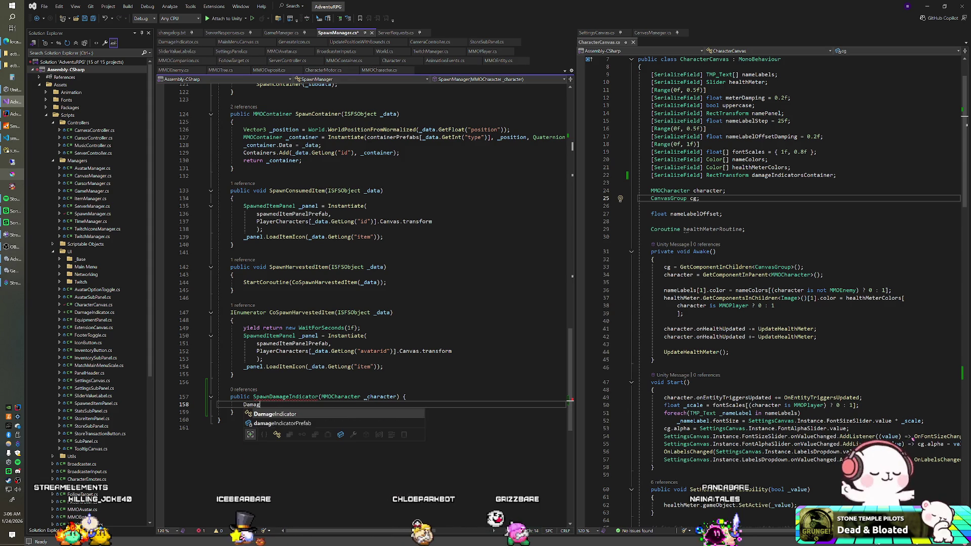
{"action": "type", "text": "e"}
{"action": "key", "text": "Escape"}
{"action": "key", "text": "Up"}
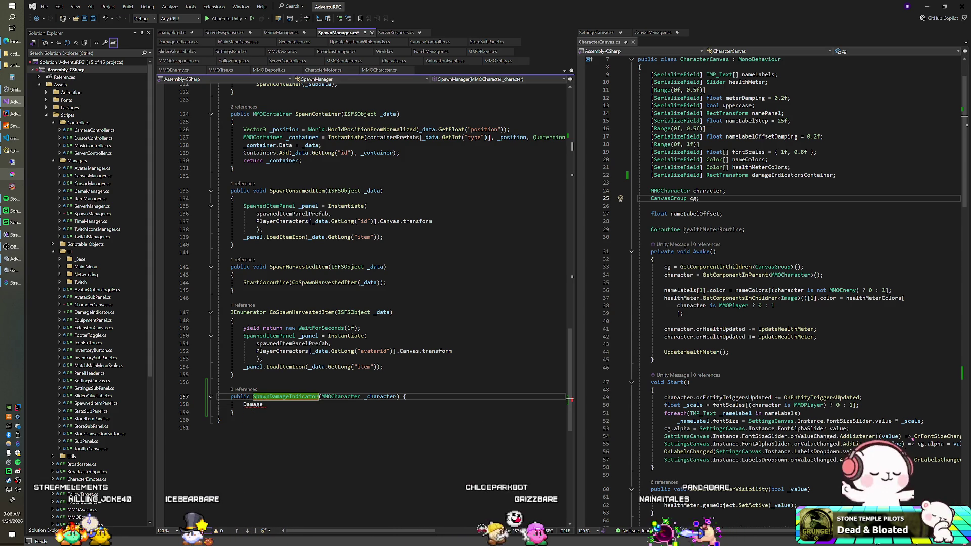
{"action": "type", "text": "voi"}
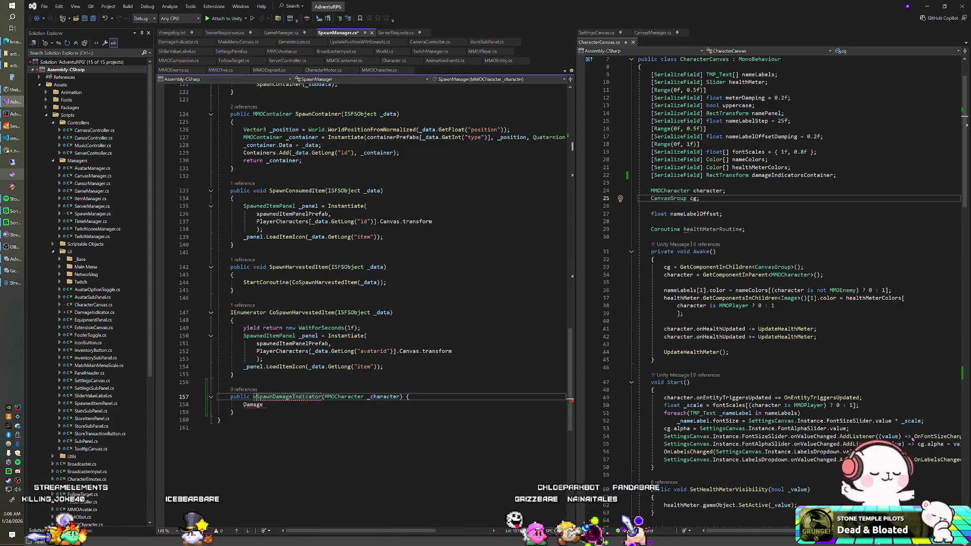
{"action": "type", "text": "d"}
{"action": "key", "text": "Down"}
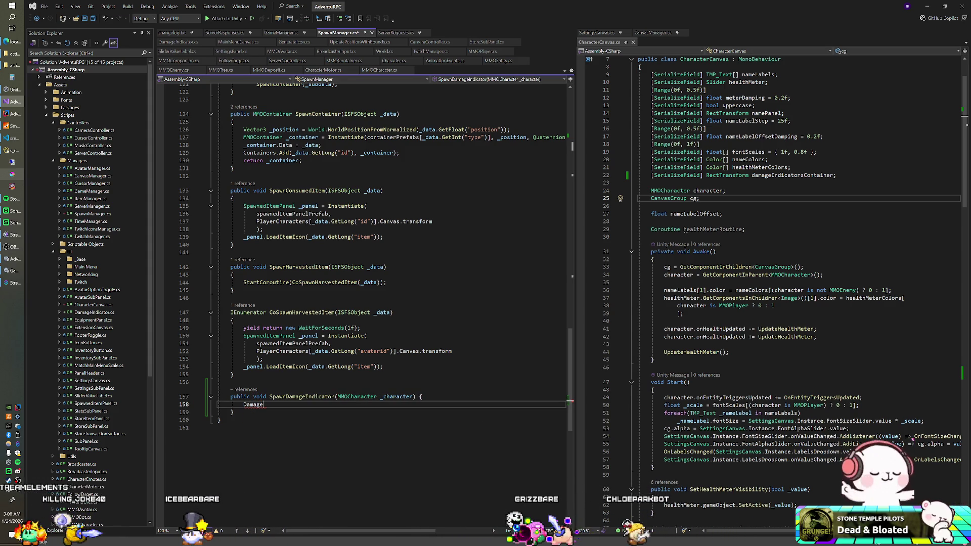
{"action": "type", "text": "I"}
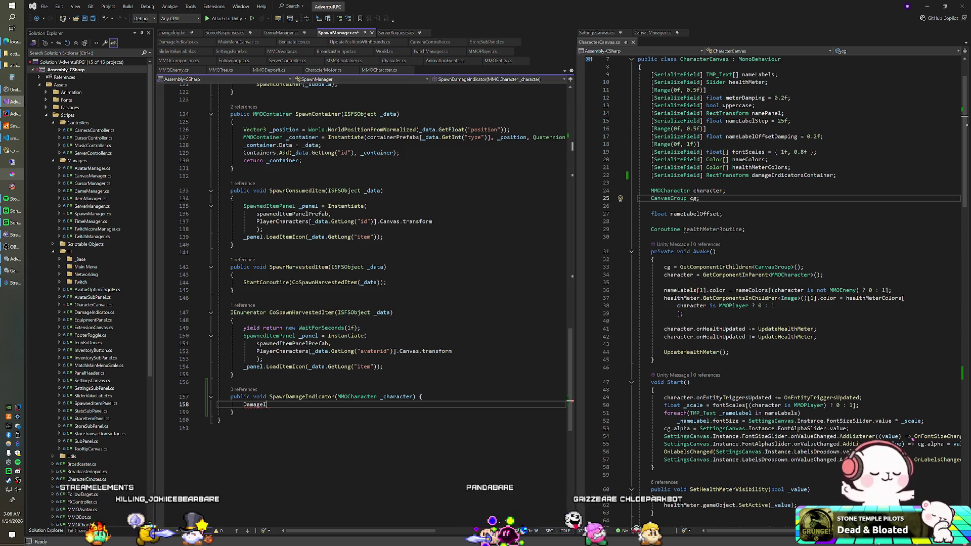
{"action": "type", "text": "ndicator "}
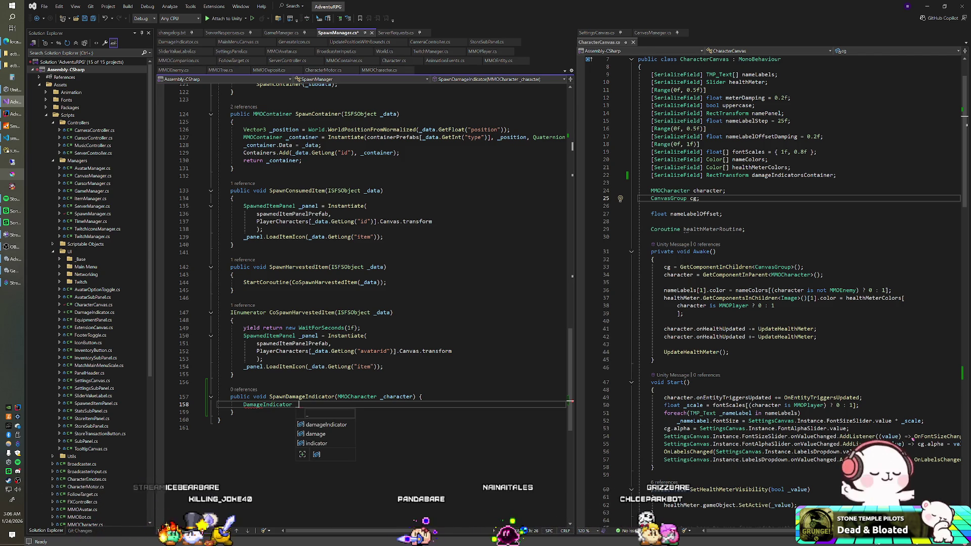
{"action": "type", "text": "_indica"}
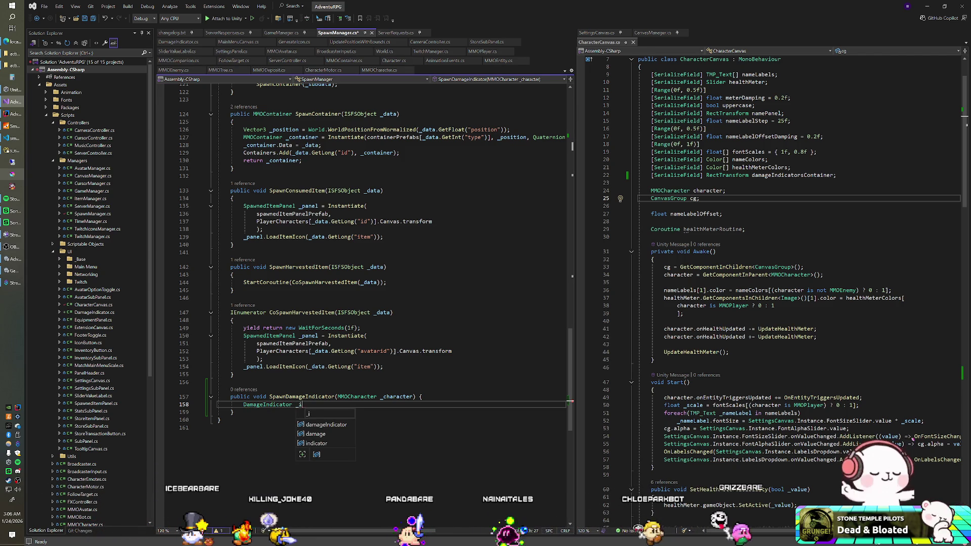
{"action": "type", "text": "tor = Instantiate"}
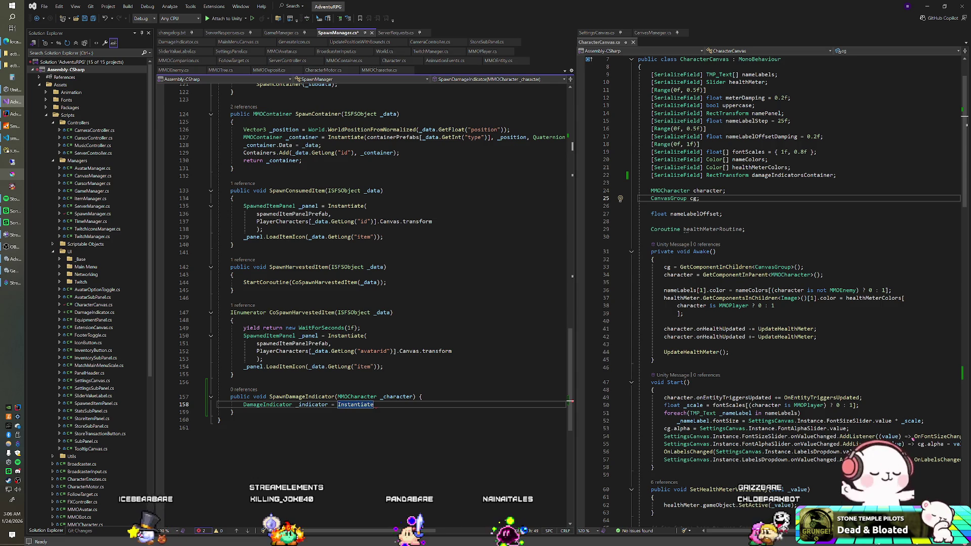
{"action": "type", "text": "(damageIndicatorPrefab, "}
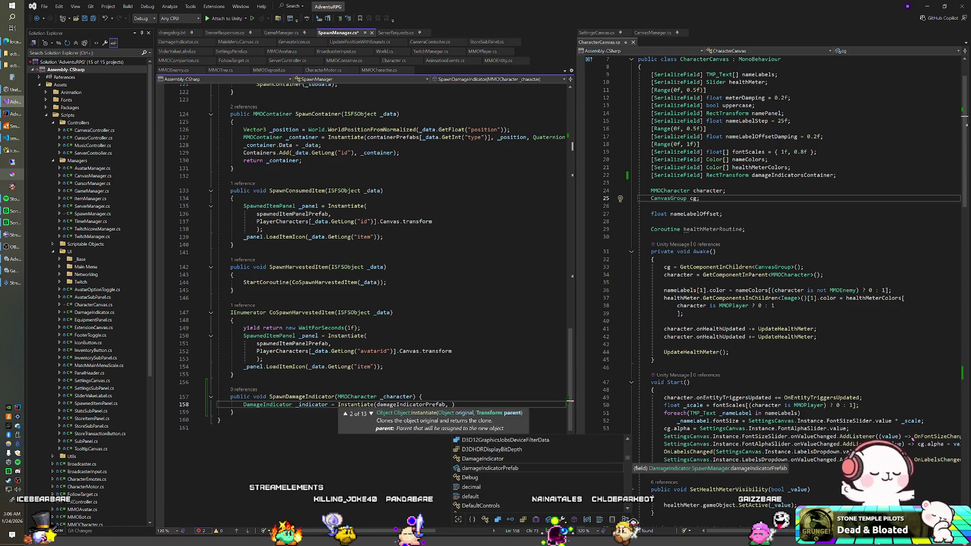
{"action": "type", "text": "_character.Ca"}
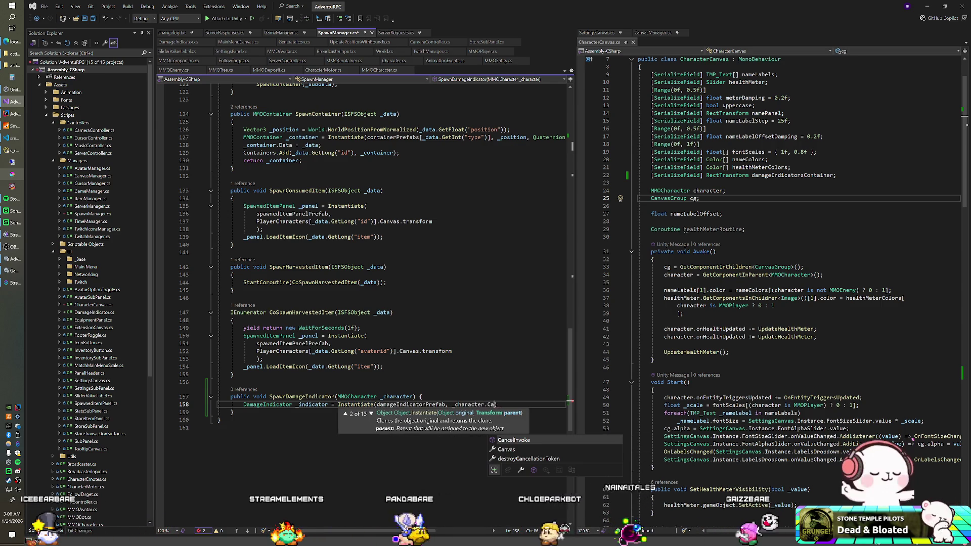
{"action": "type", "text": "nvas.DamageIndicatorsContainer"}
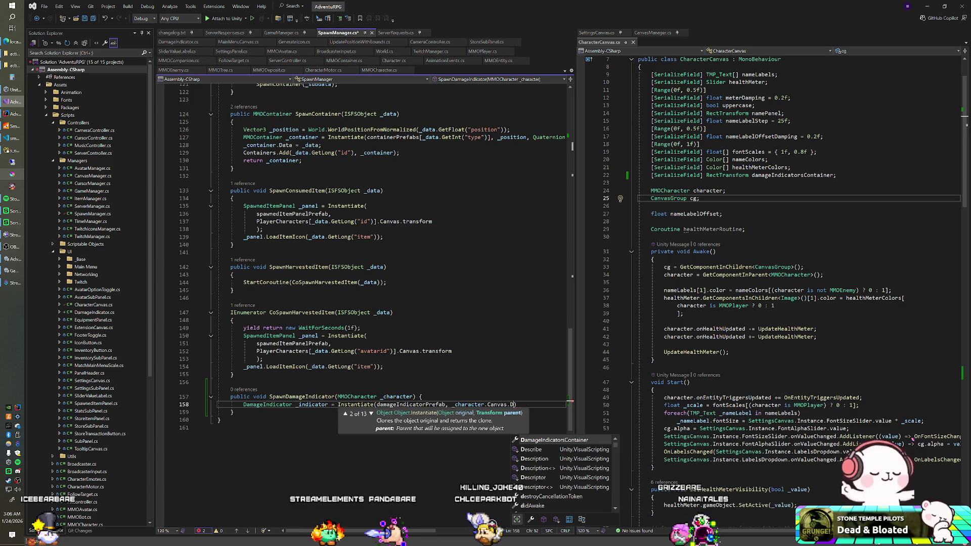
{"action": "type", "text": ");"}
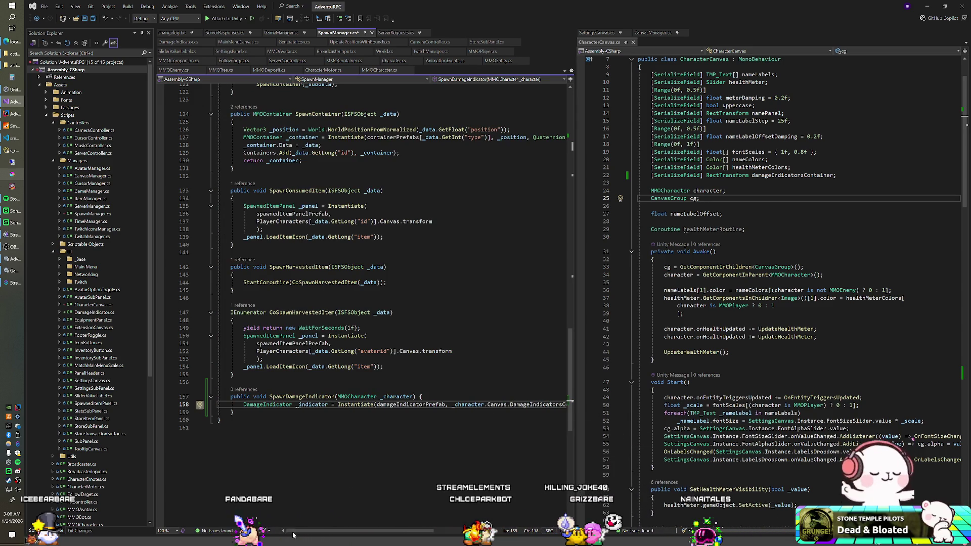
Select and review the SpawnDamageIndicator method name.
{"action": "left_click", "coordinate": [306, 397]}
{"action": "double_click", "coordinate": [306, 396]}
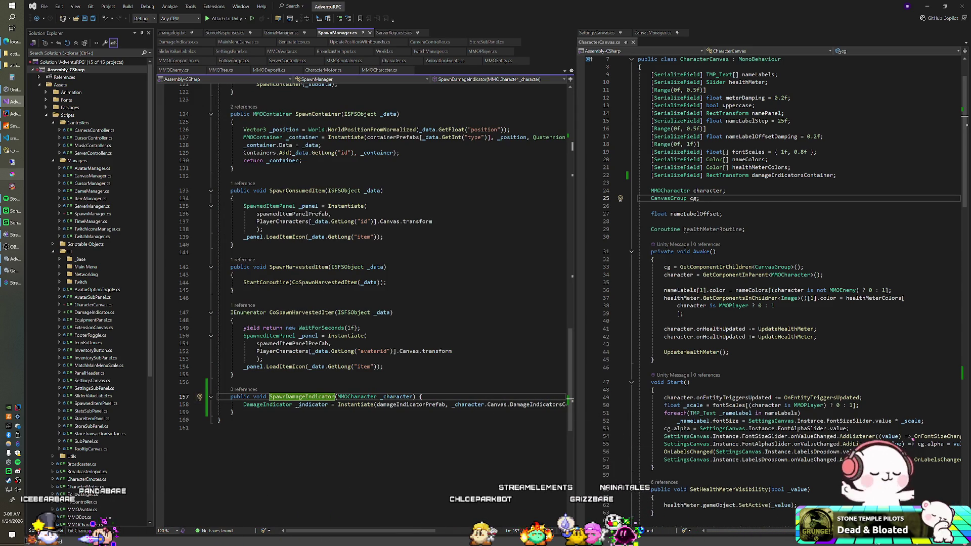
{"action": "left_click", "coordinate": [233, 274]}
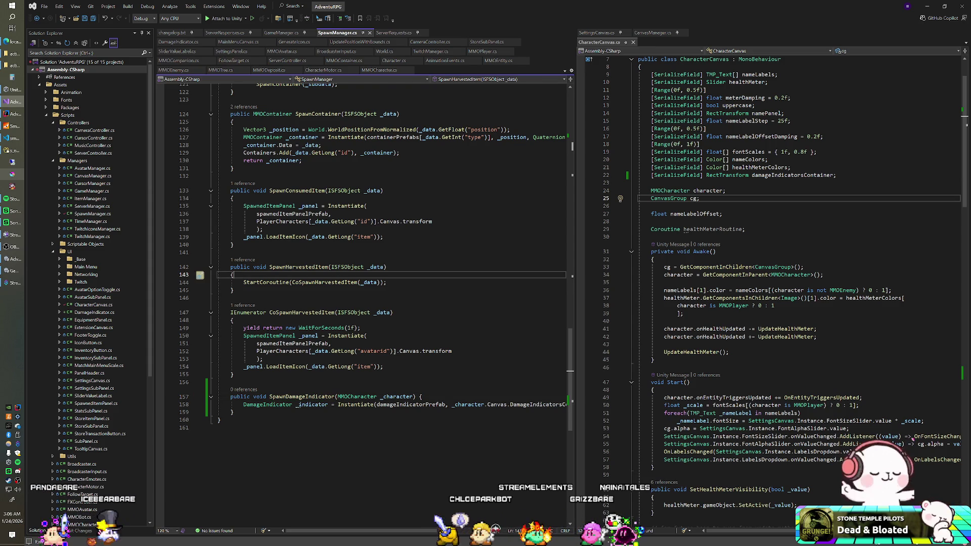
{"action": "mouse_move", "coordinate": [349, 207]}
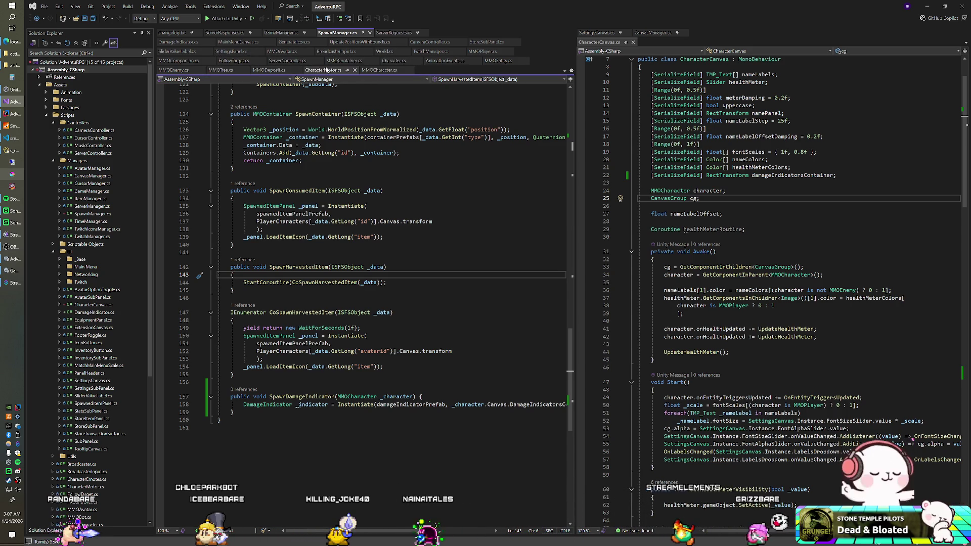
{"action": "left_click", "coordinate": [342, 52]}
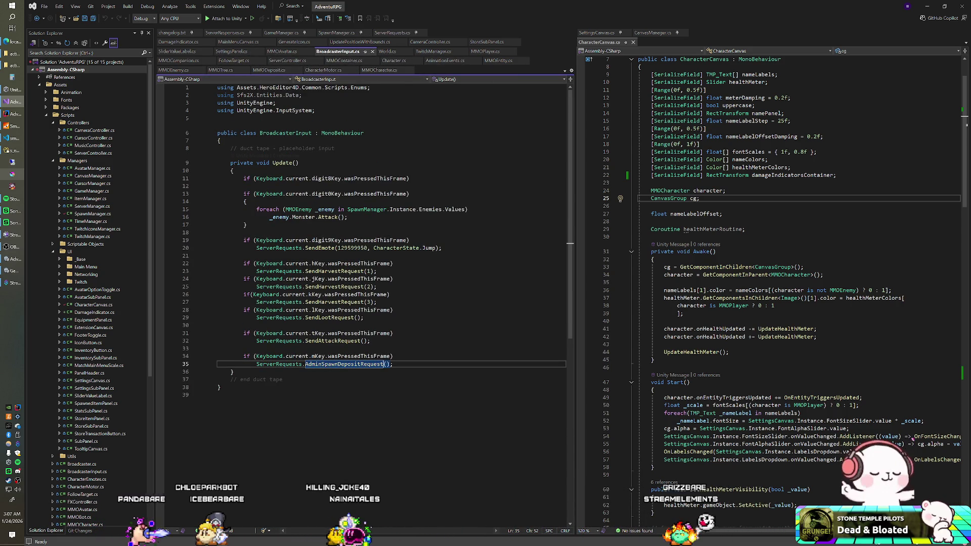
Add an if check on Keyboard.current.vKey.wasPressedThisFrame after the deposit-request check.
{"action": "key", "text": "Return"}
{"action": "key", "text": "Return"}
{"action": "type", "text": "if"}
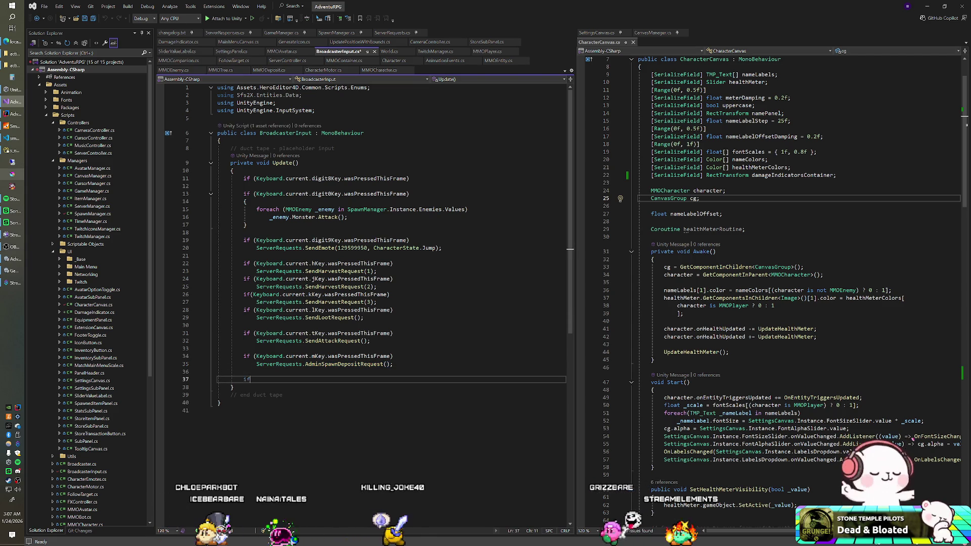
{"action": "type", "text": "(Keyboard.current"}
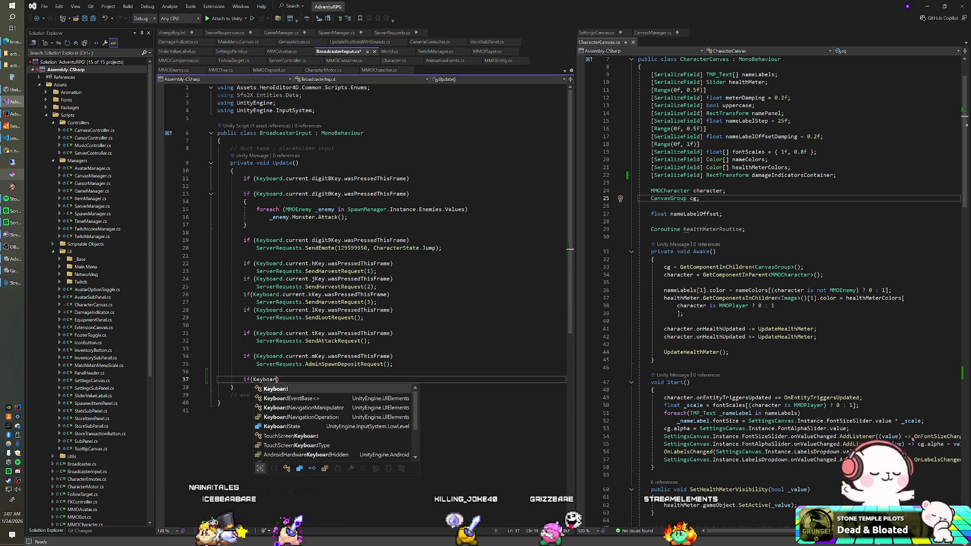
{"action": "type", "text": "."}
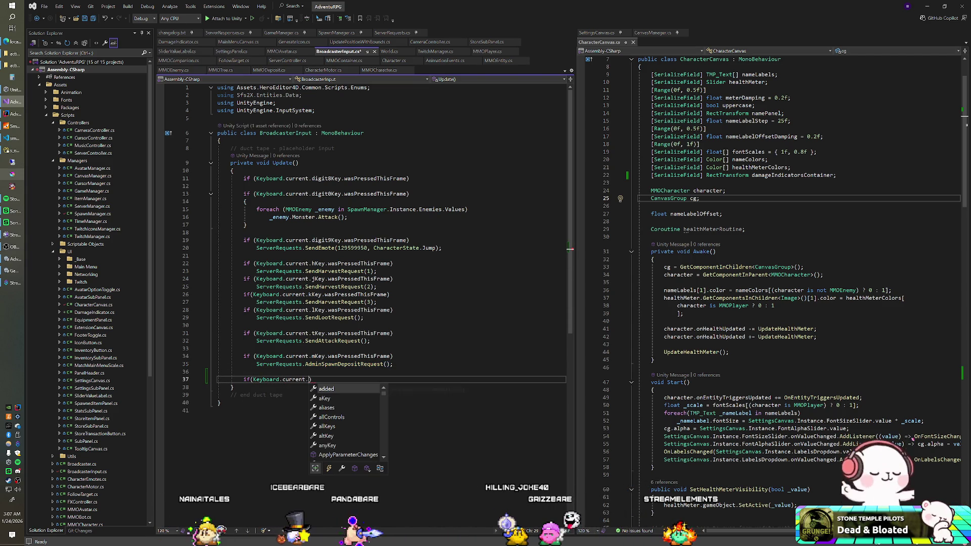
{"action": "type", "text": "vKey.wa"}
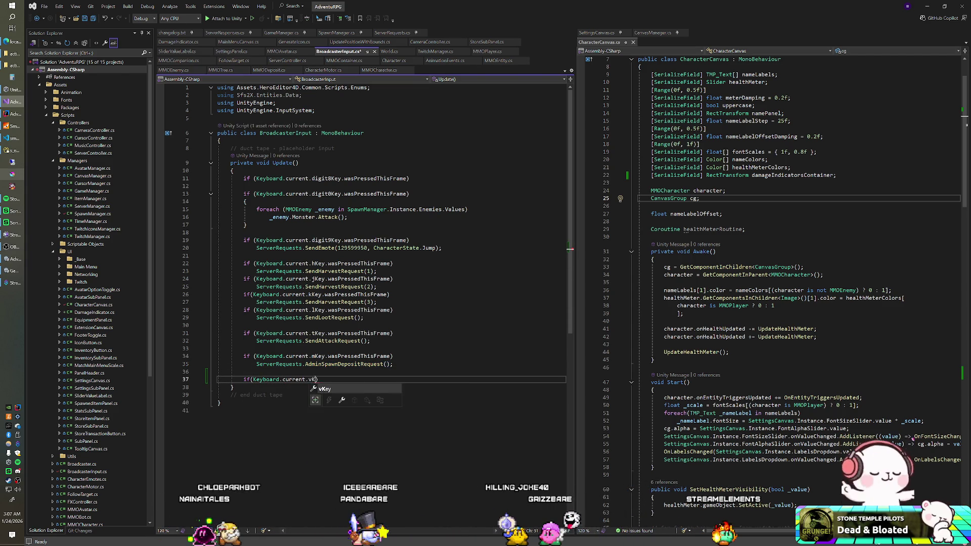
{"action": "key", "text": "Tab"}
{"action": "key", "text": "End"}
{"action": "key", "text": "Return"}
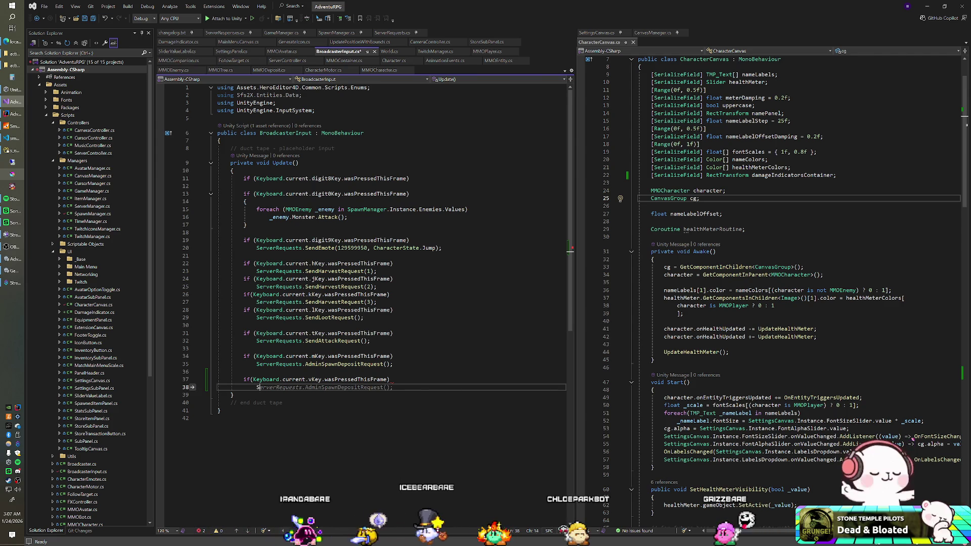
Call SpawnManager.Instance.SpawnDamageIndicator with a player character and Random.Range(50f, 100f).
{"action": "type", "text": "pan"}
{"action": "type", "text": "wn"}
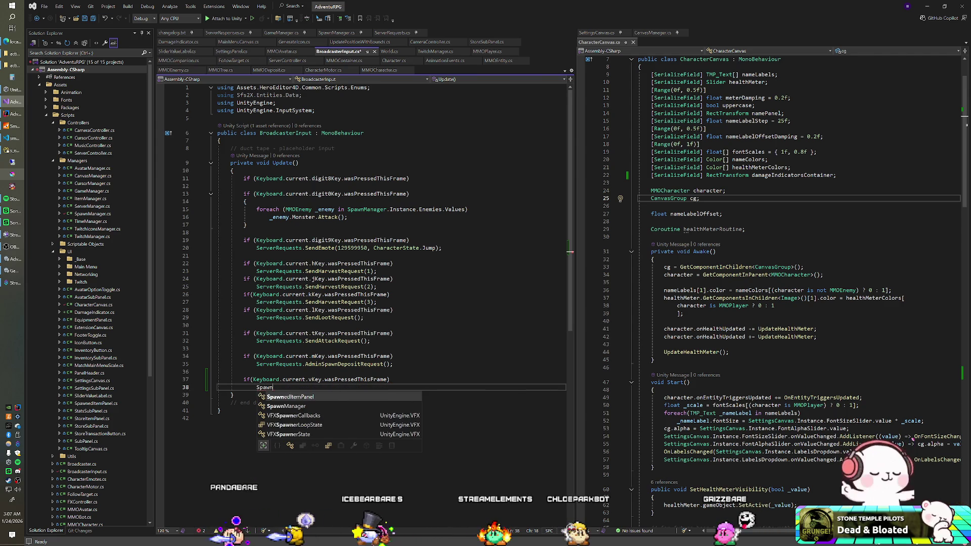
{"action": "type", "text": "Manager."}
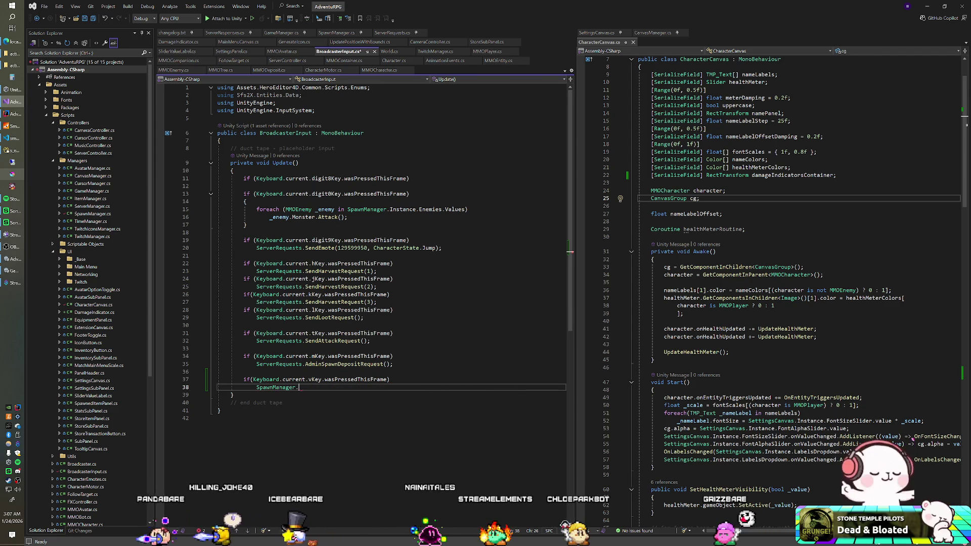
{"action": "type", "text": "Instance.Spaw"}
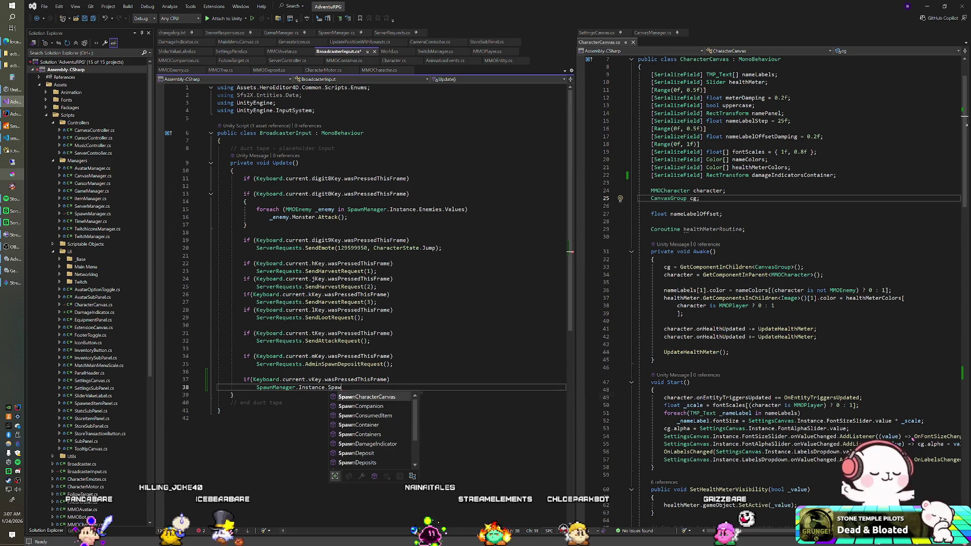
{"action": "type", "text": "nDa("}
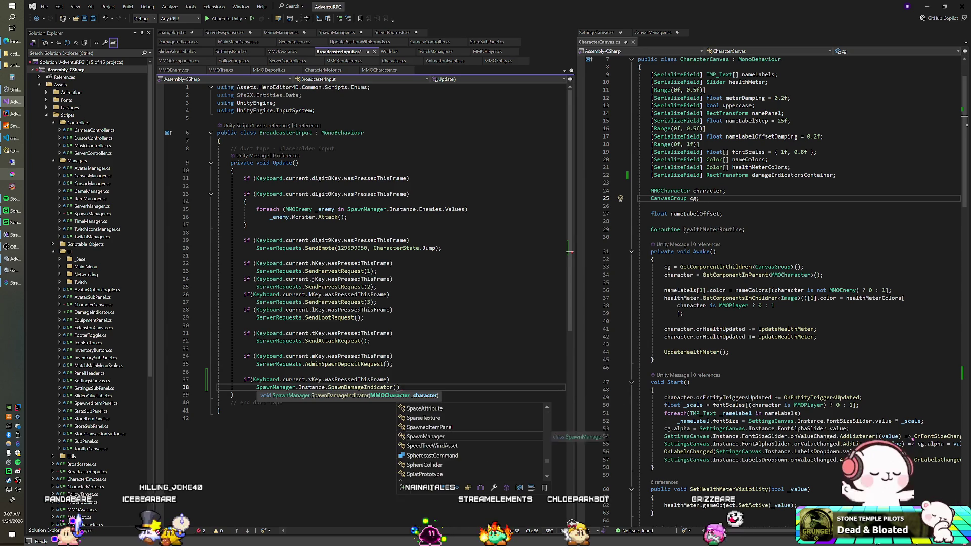
{"action": "key", "text": "Return"}
{"action": "key", "text": "Return"}
{"action": "key", "text": "End"}
{"action": "key", "text": "Up"}
{"action": "type", "text": "Spawn"}
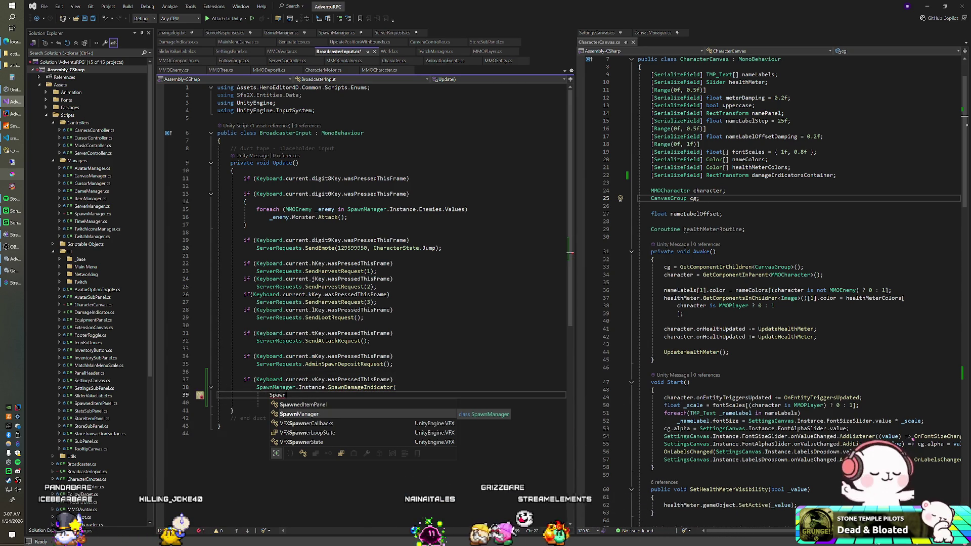
{"action": "type", "text": "Manager.Instance."}
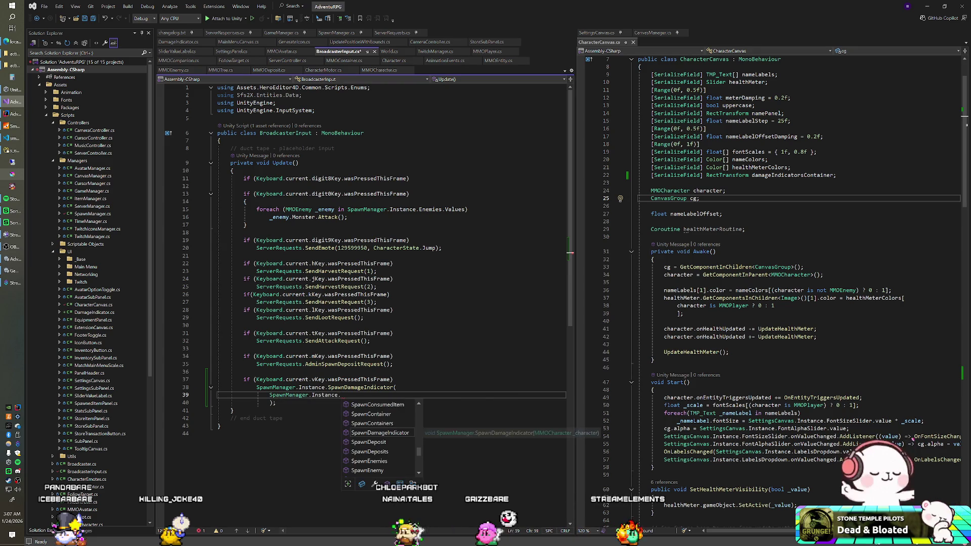
{"action": "type", "text": "PlayerCharacters["}
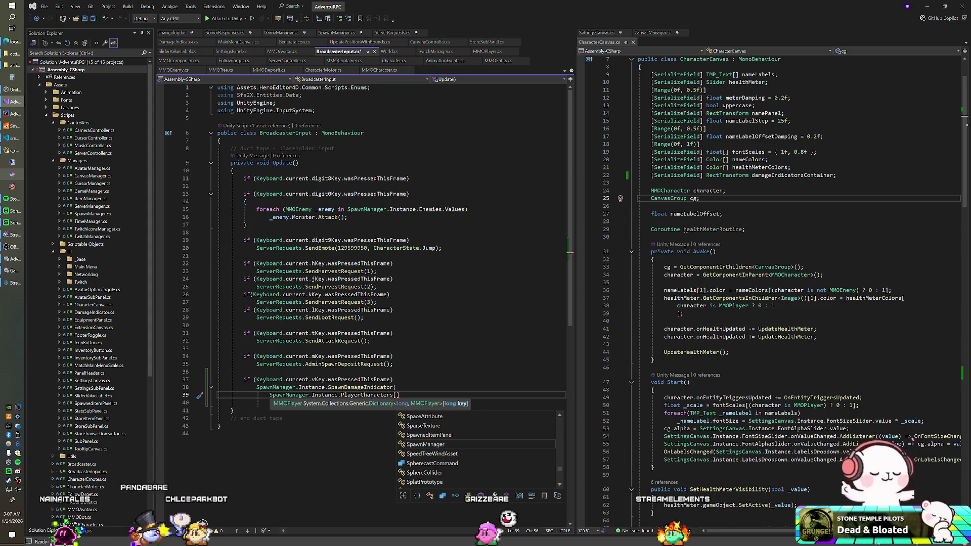
{"action": "type", "text": "129599"}
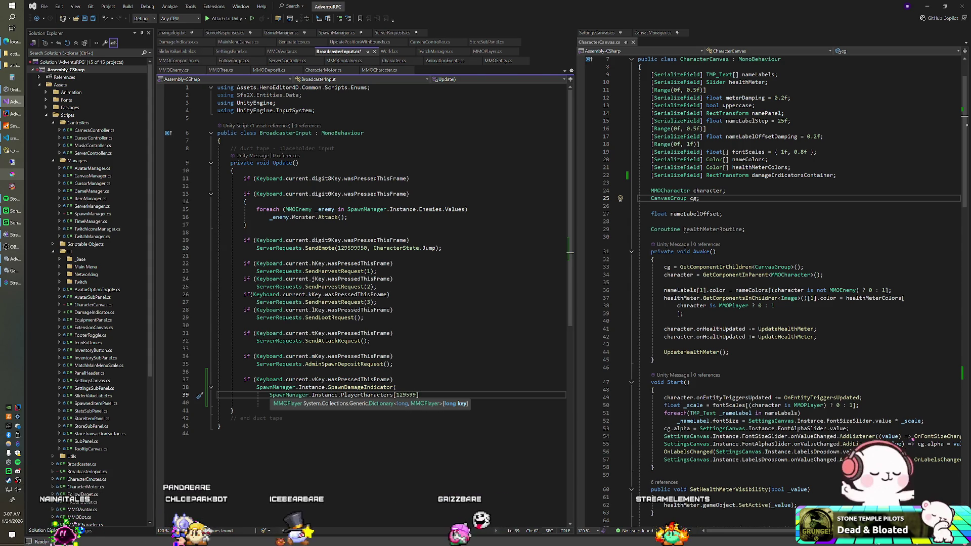
{"action": "type", "text": "950]"}
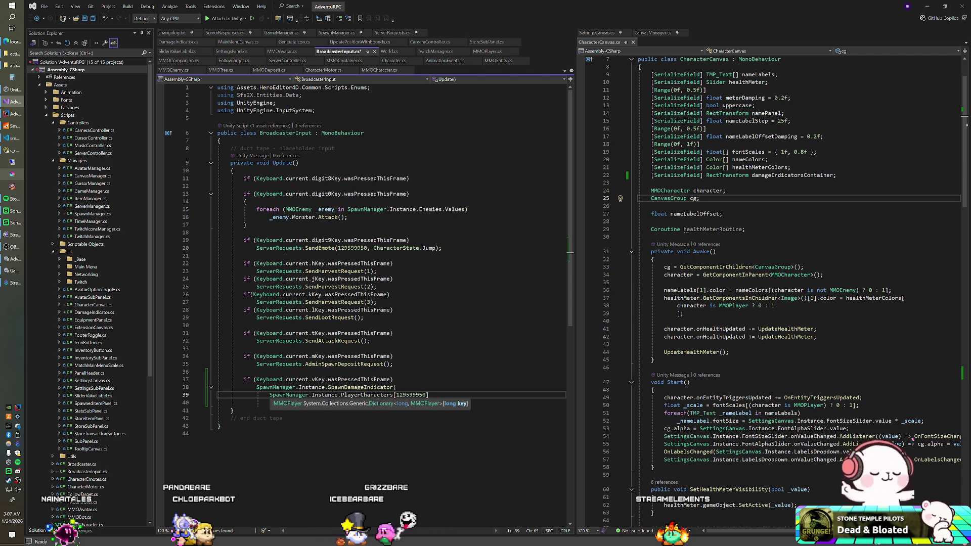
{"action": "type", "text": ","}
{"action": "key", "text": "Return"}
{"action": "type", "text": "Rando"}
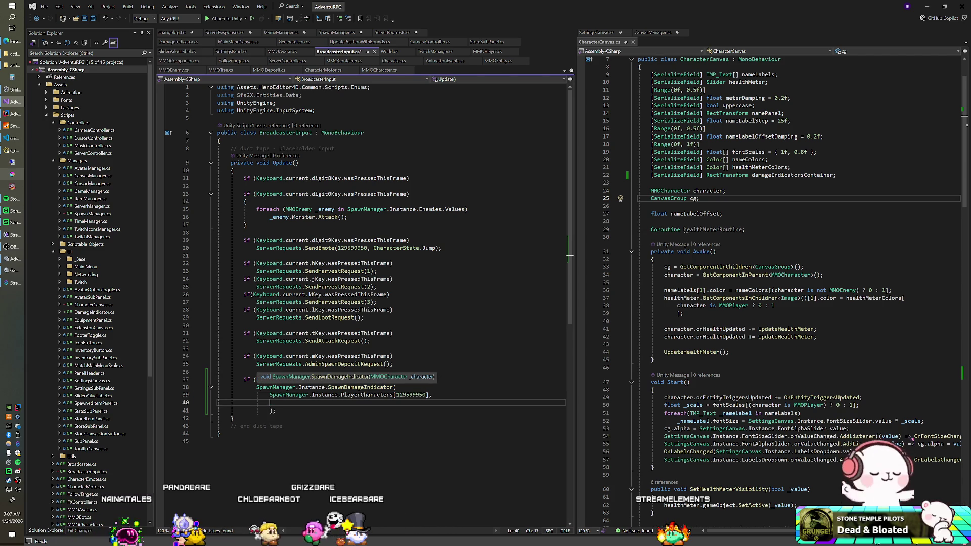
{"action": "type", "text": "m.Range"}
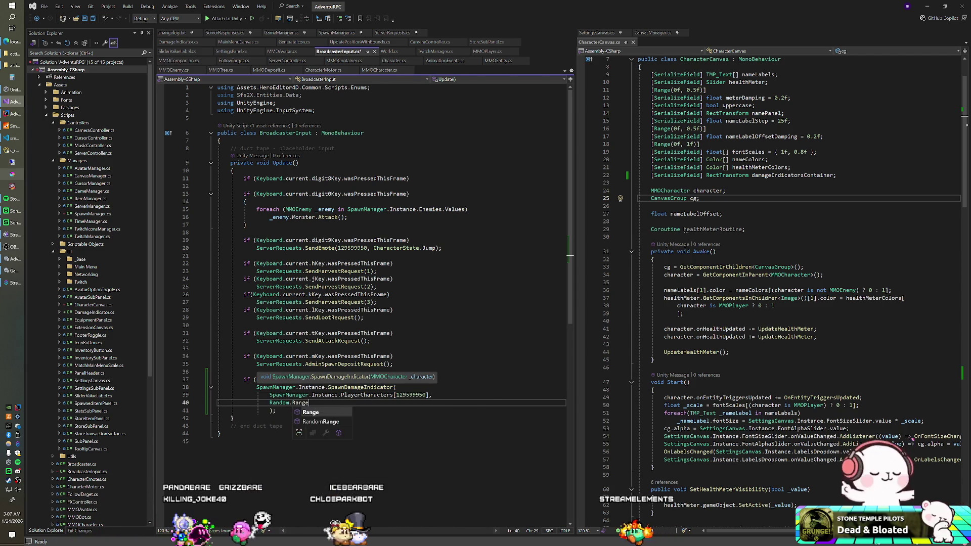
{"action": "type", "text": "(50f, 100f)"}
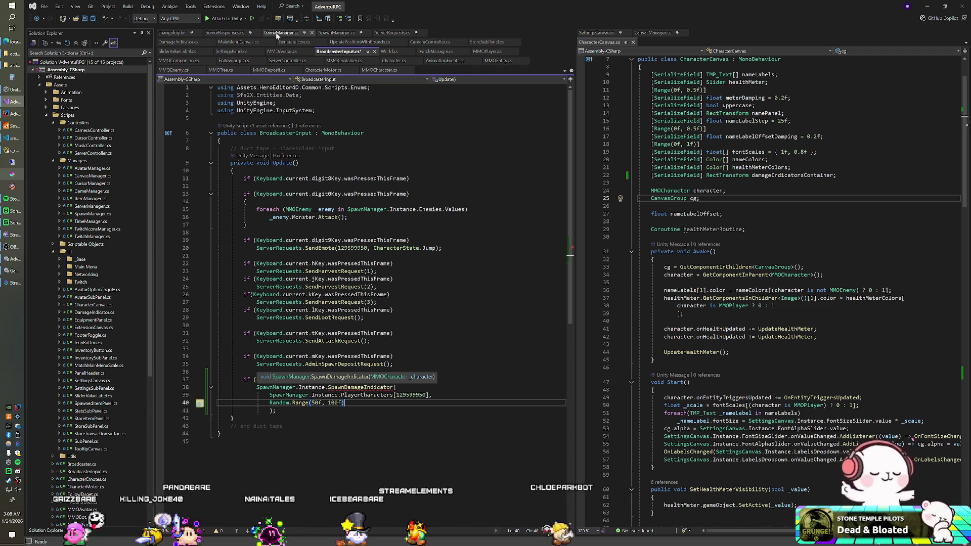
{"action": "left_click", "coordinate": [336, 33]}
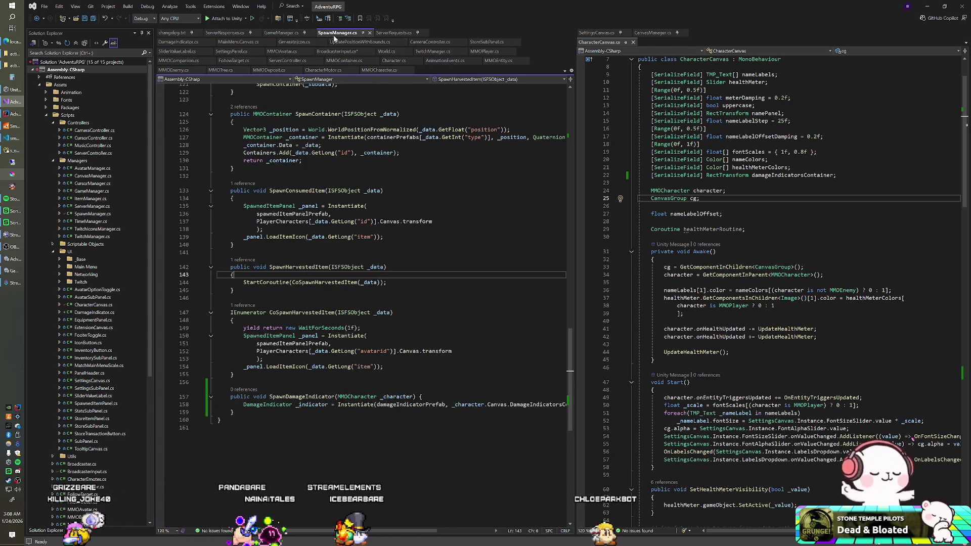
Add a _damage parameter and assign _indicator.Damage = _damage after the Instantiate call.
{"action": "left_click", "coordinate": [414, 397]}
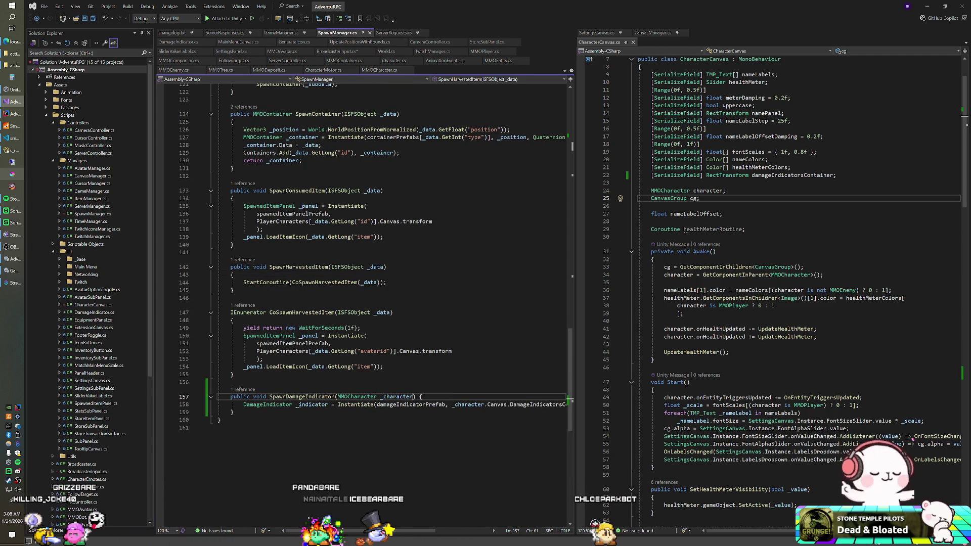
{"action": "type", "text": ", int_damage"}
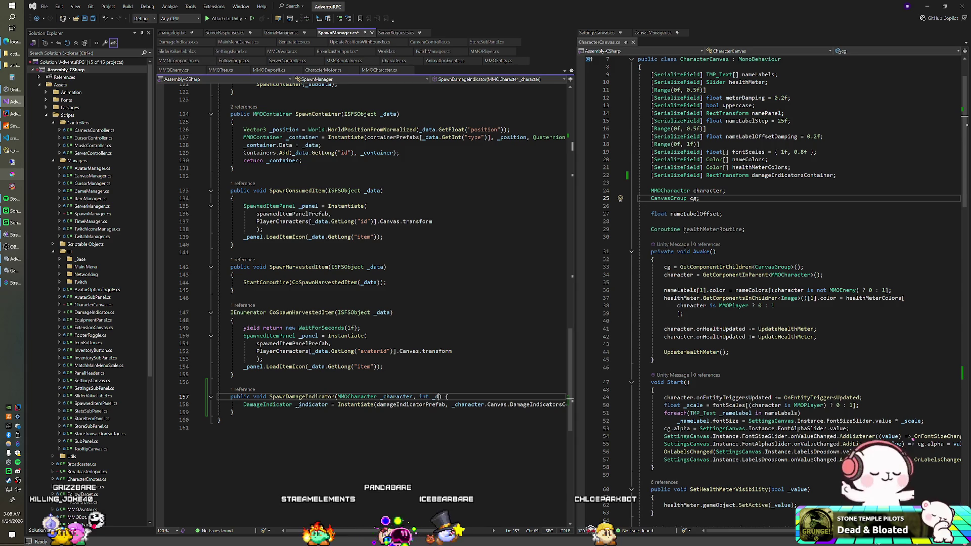
{"action": "key", "text": "Down"}
{"action": "key", "text": "End"}
{"action": "key", "text": "Return"}
{"action": "type", "text": "_indi"}
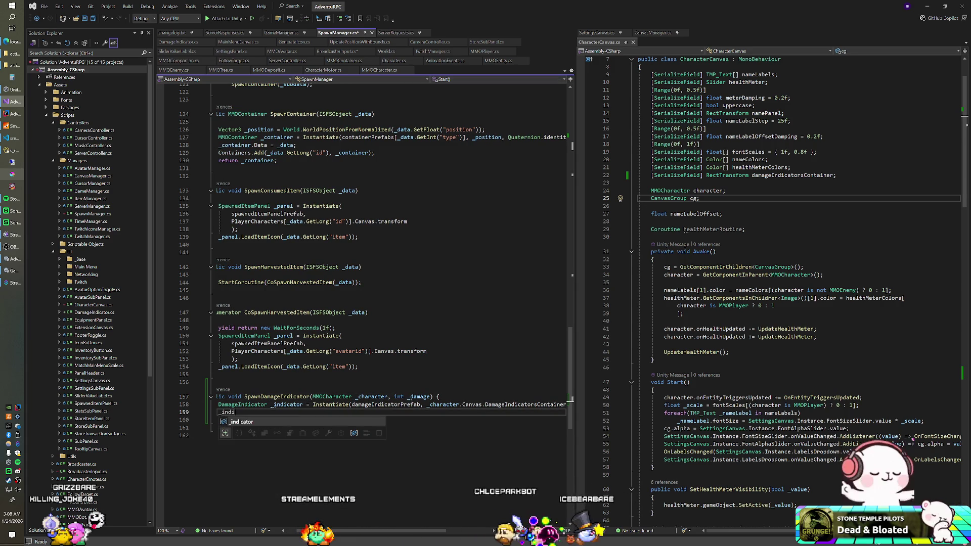
{"action": "type", "text": "cator.Da"}
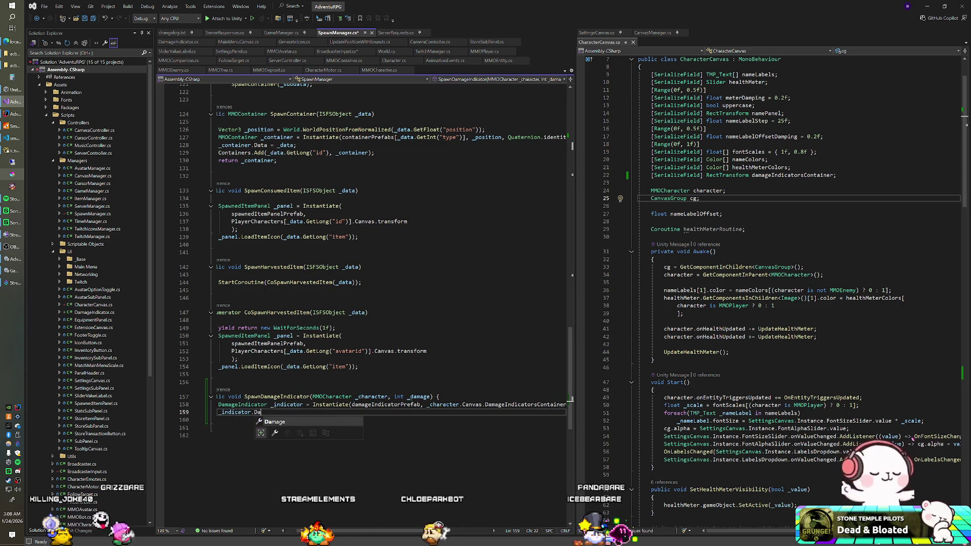
{"action": "type", "text": "mage = _damage;"}
{"action": "key", "text": "Up"}
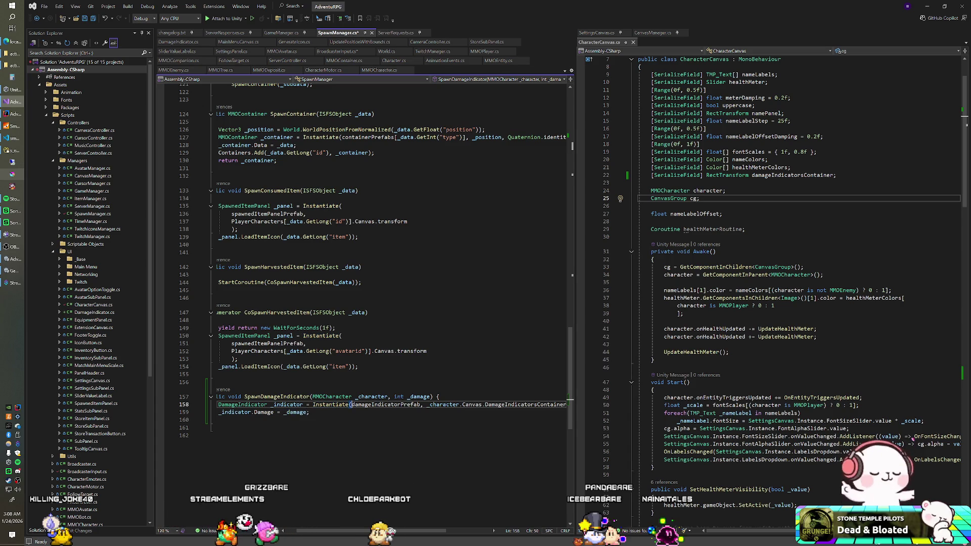
Put each Instantiate argument and the closing parenthesis on its own line.
{"action": "key", "text": "Return"}
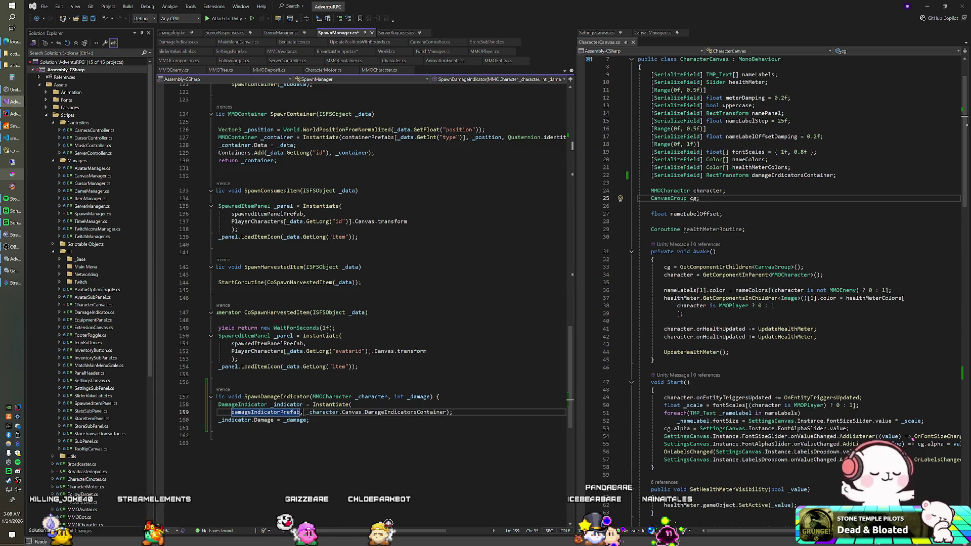
{"action": "key", "text": "Return"}
{"action": "key", "text": "End"}
{"action": "key", "text": "Return"}
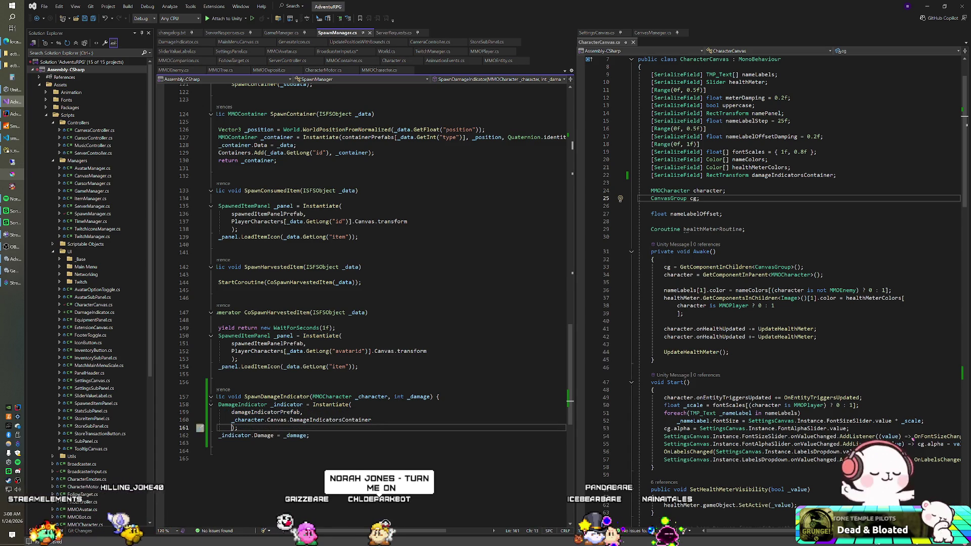
{"action": "key", "text": "Down"}
{"action": "key", "text": "End"}
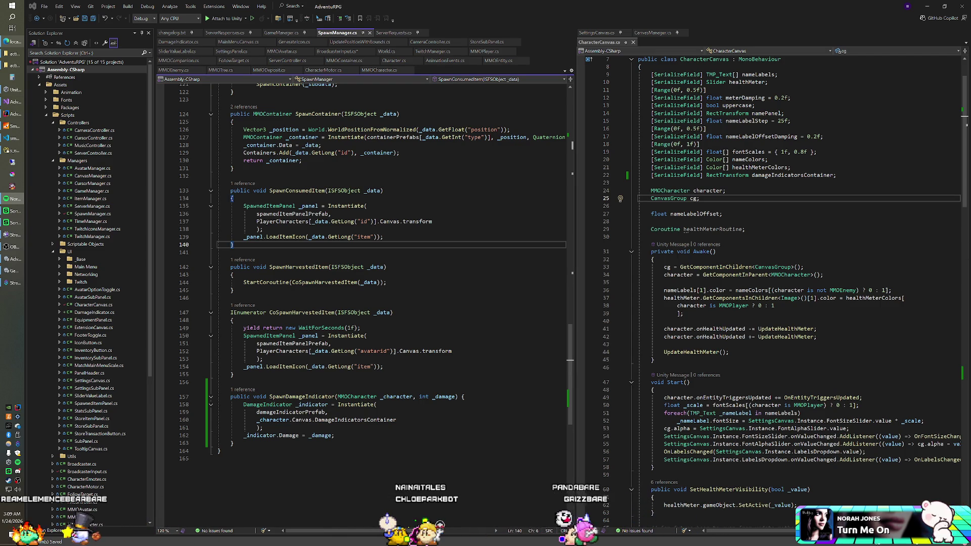
{"action": "left_click", "coordinate": [387, 282]}
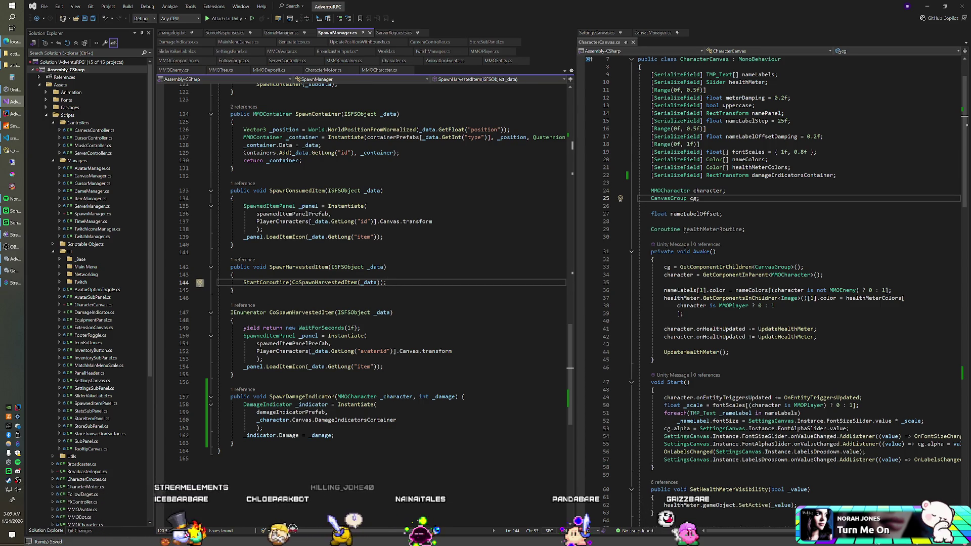
Review the uses of _damage in the damage indicator script, then let Unity recompile.
{"action": "left_click", "coordinate": [334, 435]}
{"action": "left_click", "coordinate": [321, 435]}
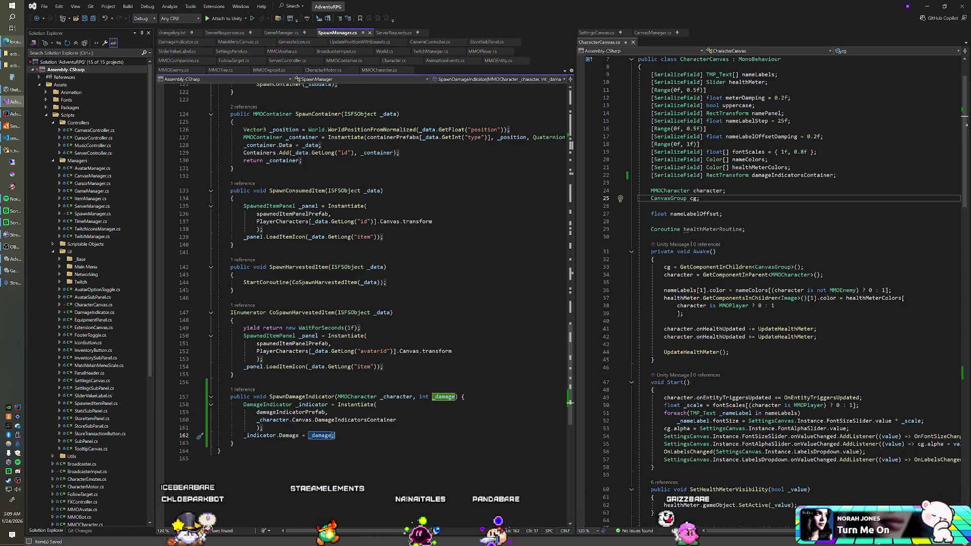
{"action": "left_click", "coordinate": [233, 290]}
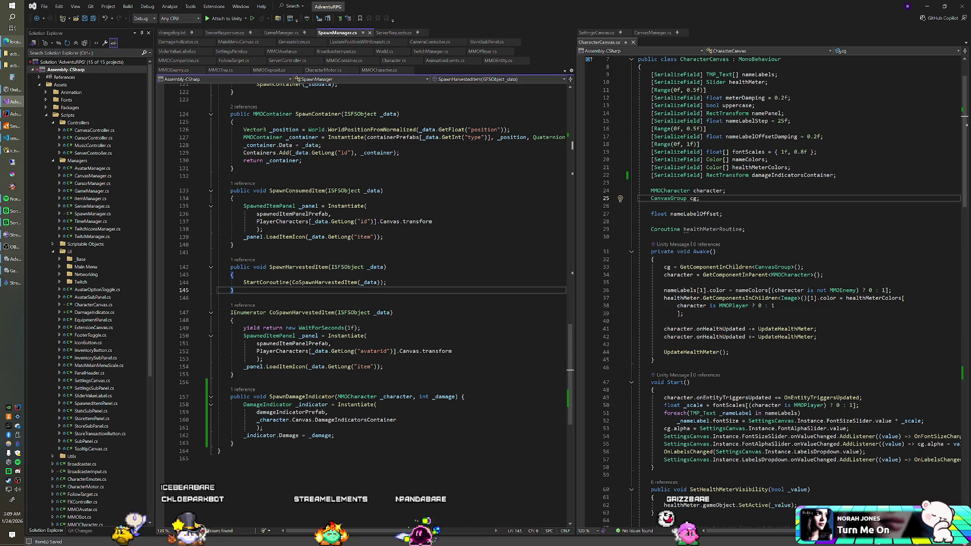
{"action": "scroll", "coordinate": [384, 304], "scroll_direction": "up", "scroll_amount": 20}
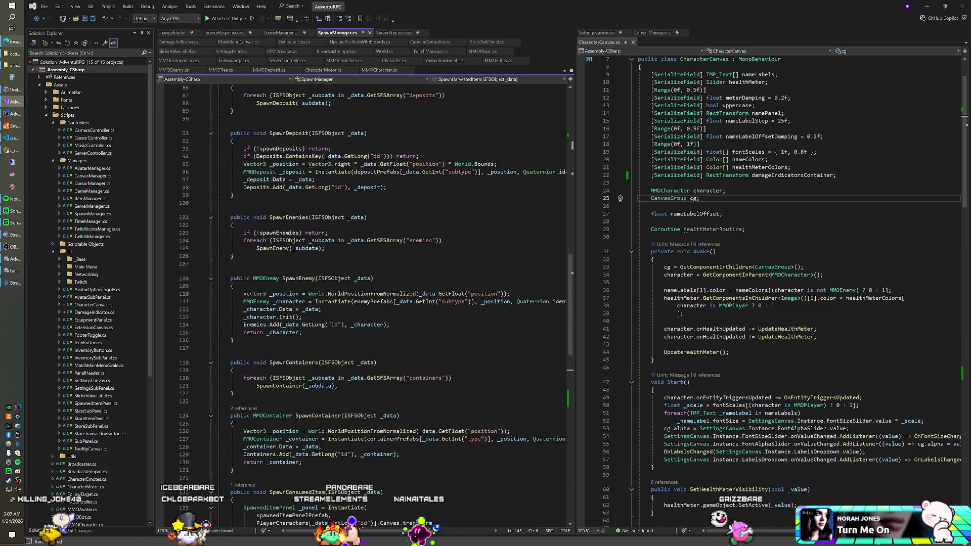
{"action": "key", "text": "alt+Tab"}
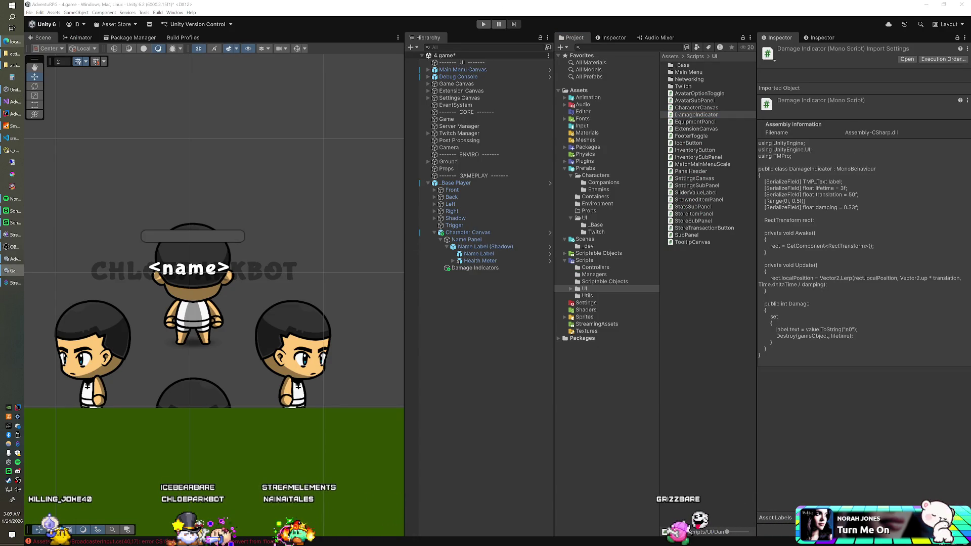
In BroadcasterInput.cs, change Random.Range(50f, 100f) to integer Random.Range(50, 100) and recompile.
{"action": "double_click", "coordinate": [696, 107]}
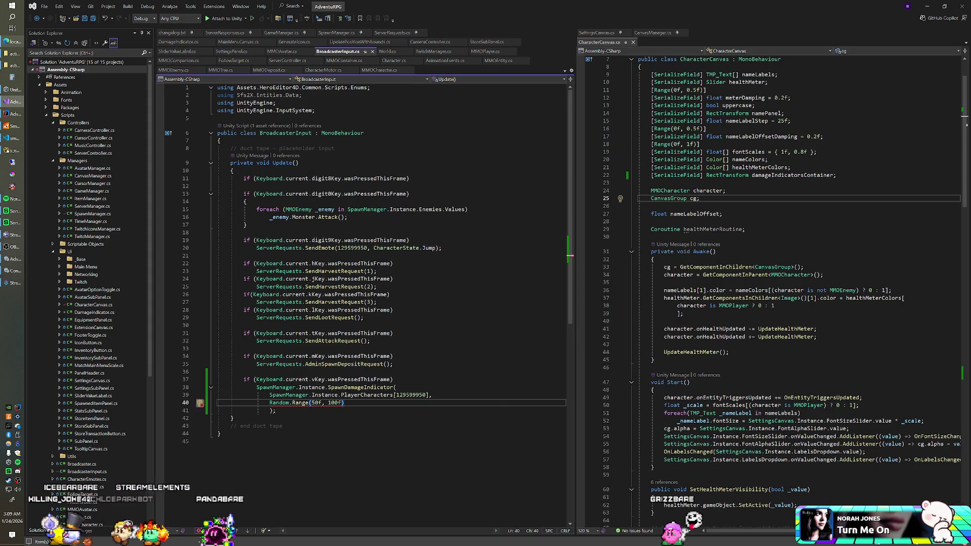
{"action": "left_click", "coordinate": [322, 402]}
{"action": "key", "text": "BackSpace"}
{"action": "left_click", "coordinate": [341, 402]}
{"action": "key", "text": "BackSpace"}
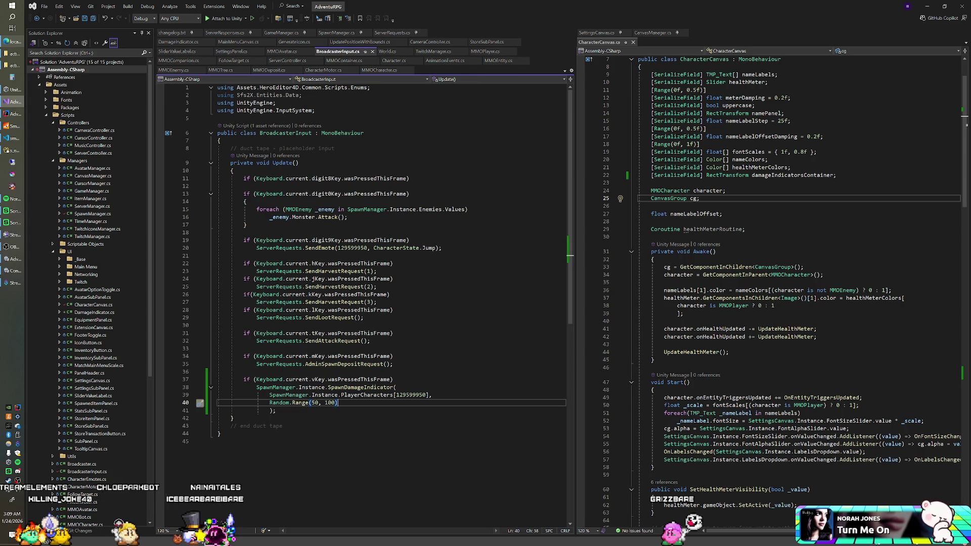
{"action": "key", "text": "alt+Tab"}
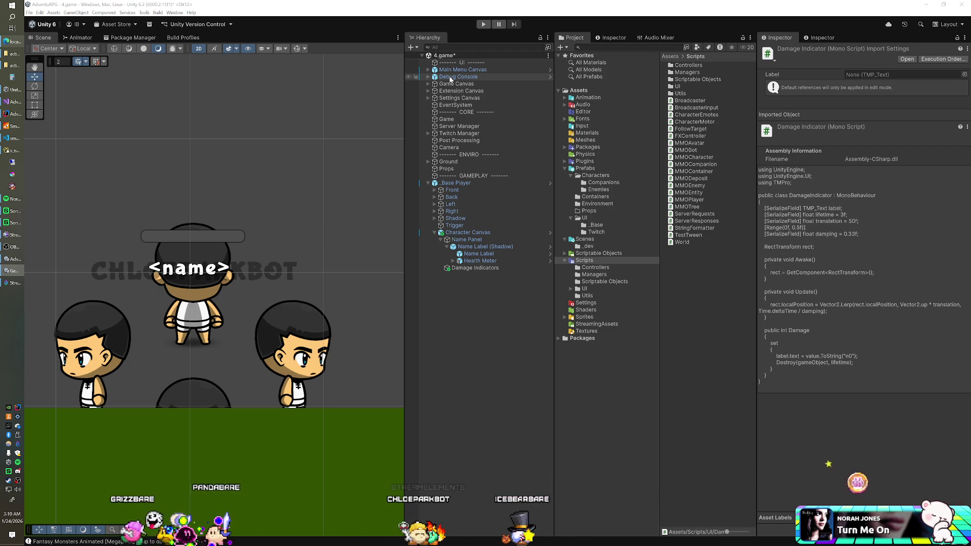
Apply the added Damage Indicators object to the Character Canvas prefab.
{"action": "left_click", "coordinate": [460, 20]}
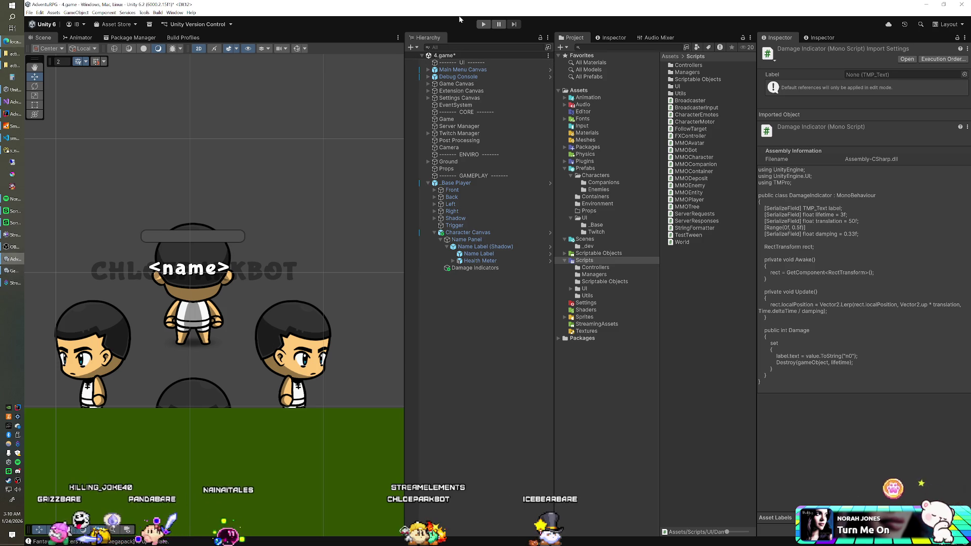
{"action": "left_click", "coordinate": [467, 232]}
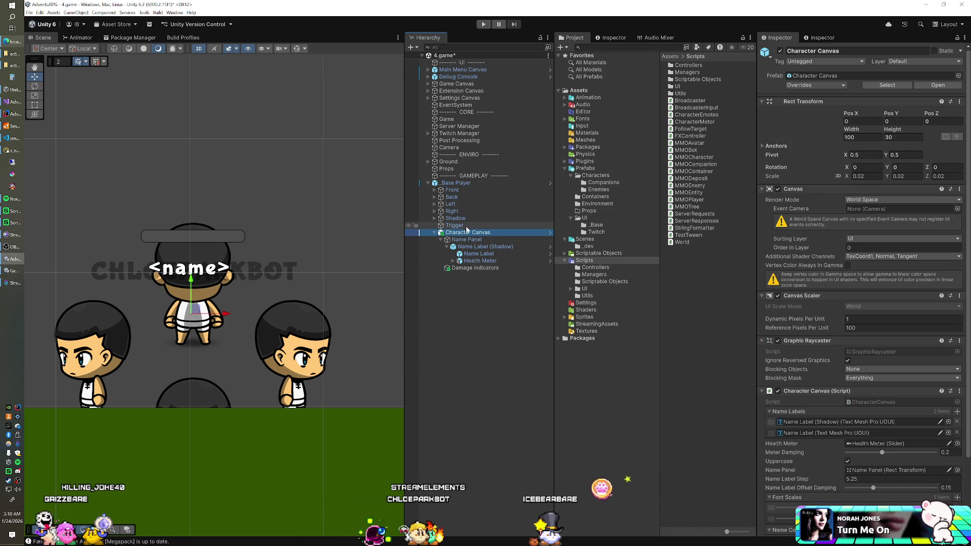
{"action": "left_click", "coordinate": [461, 268]}
{"action": "right_click", "coordinate": [460, 269]}
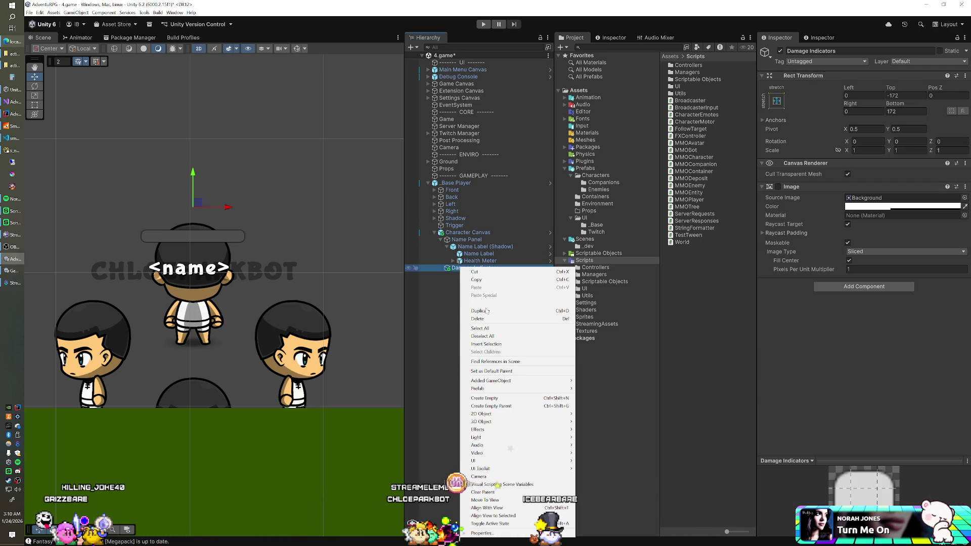
{"action": "mouse_move", "coordinate": [492, 382]}
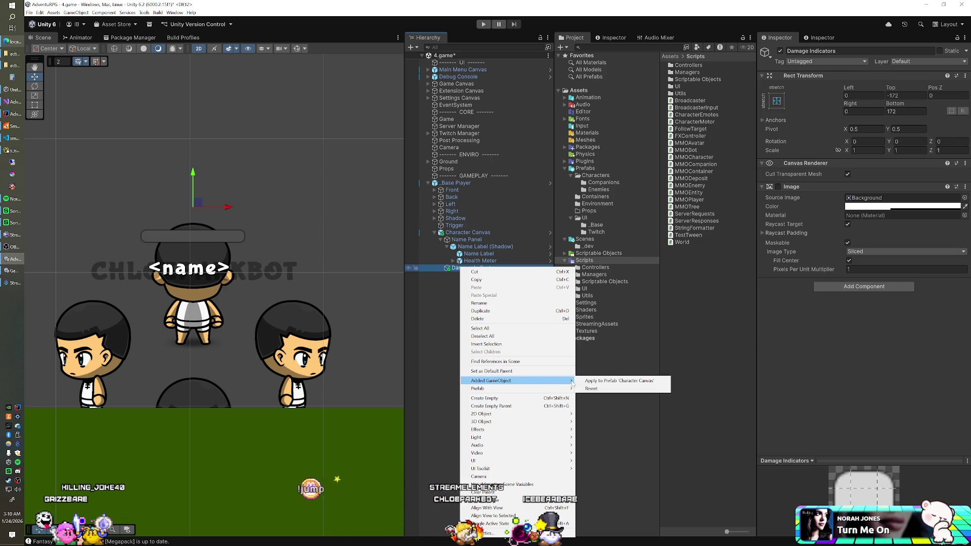
{"action": "left_click", "coordinate": [602, 383]}
Open the Character Canvas prefab and collapse its Name Colors, Font Scales and Health Meter Colors lists.
{"action": "left_click", "coordinate": [468, 232]}
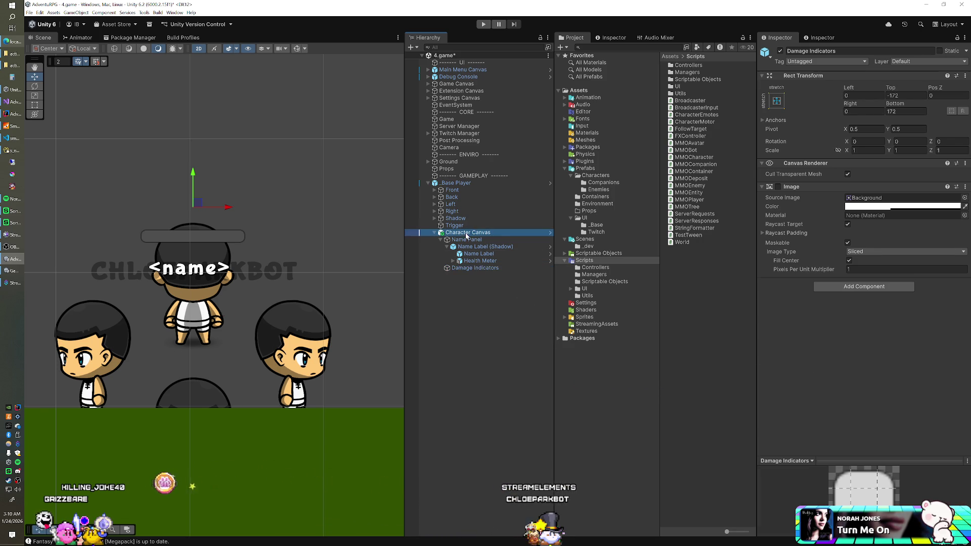
{"action": "left_click", "coordinate": [550, 233]}
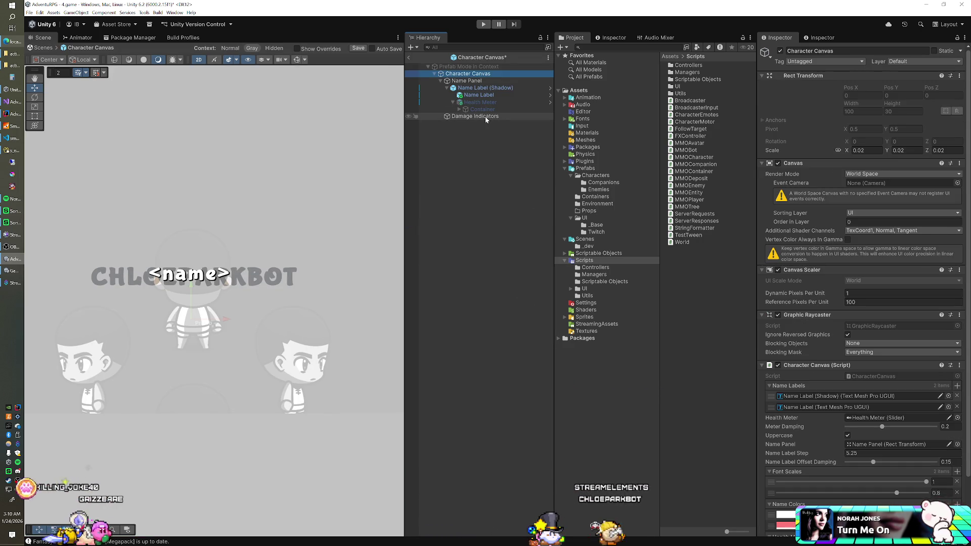
{"action": "scroll", "coordinate": [821, 258], "scroll_direction": "down", "scroll_amount": 3}
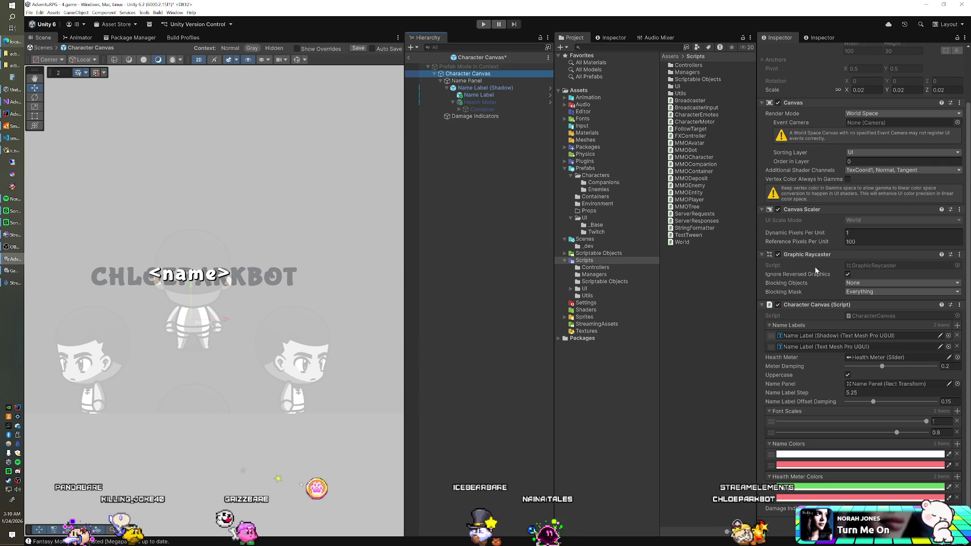
{"action": "mouse_move", "coordinate": [468, 73]}
{"action": "left_mouse_down"}
{"action": "mouse_move", "coordinate": [708, 303]}
{"action": "mouse_move", "coordinate": [849, 485]}
{"action": "left_mouse_up"}
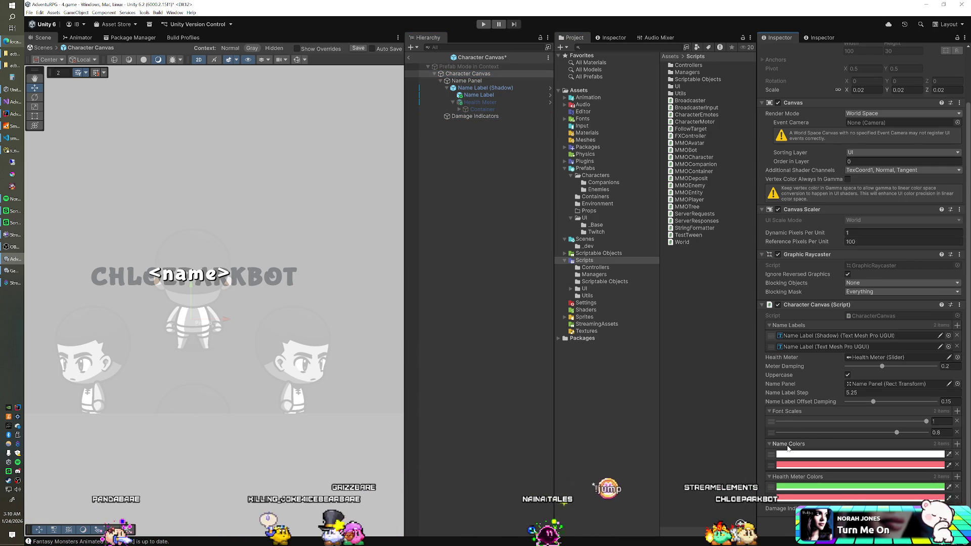
{"action": "left_click", "coordinate": [790, 443]}
{"action": "left_click", "coordinate": [789, 434]}
{"action": "left_click", "coordinate": [794, 476]}
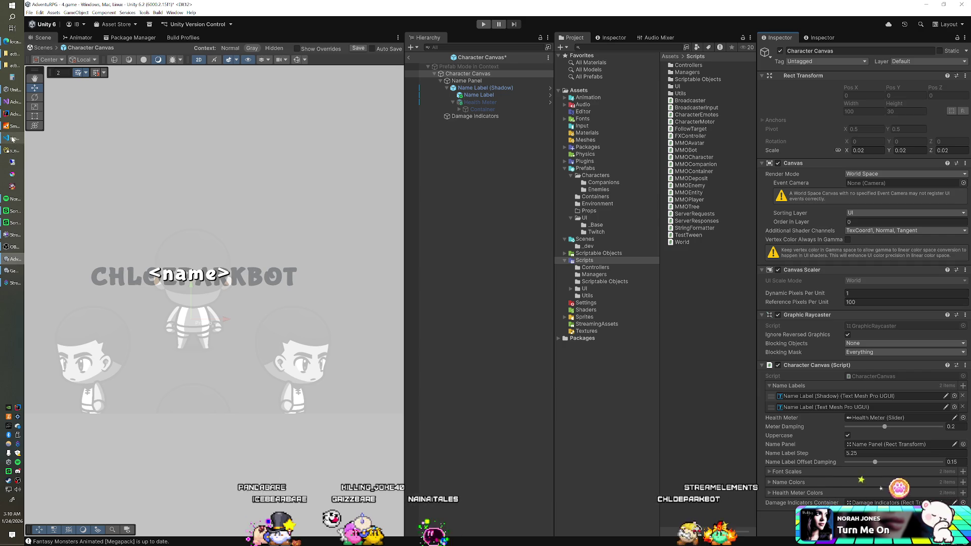
Move the damageIndicatorsContainer field directly below namePanel in CharacterCanvas, then recompile in Unity.
{"action": "key", "text": "alt+Tab"}
{"action": "key", "text": "alt+Tab"}
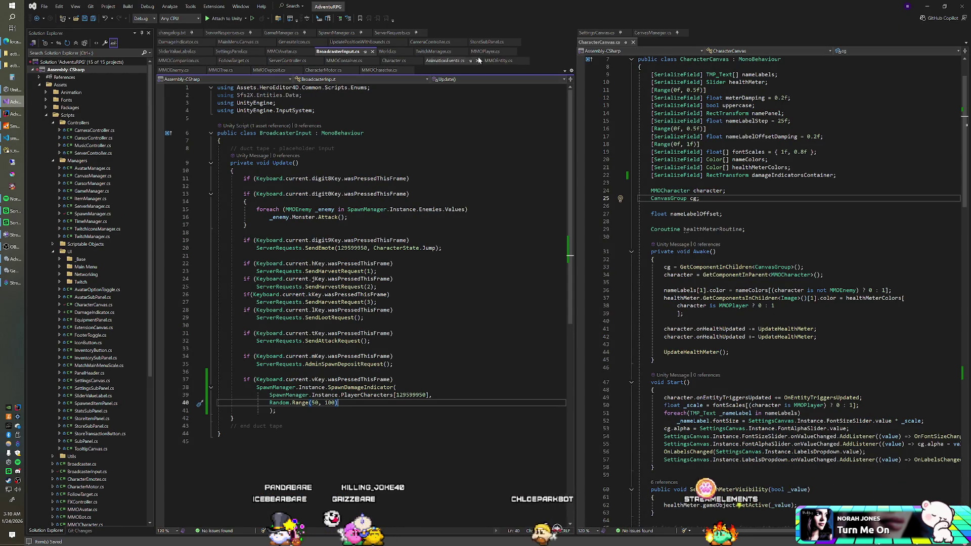
{"action": "scroll", "coordinate": [774, 283], "scroll_direction": "up", "scroll_amount": 2}
{"action": "key", "text": "ctrl+z"}
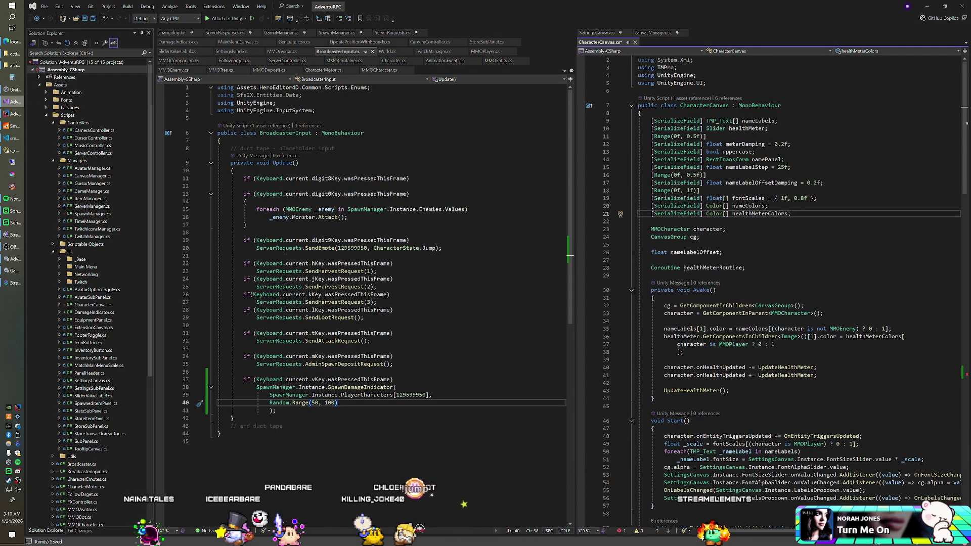
{"action": "left_click", "coordinate": [790, 159]}
{"action": "key", "text": "Return"}
{"action": "type", "text": "[SerializeField] RectTransform damageIndicatorsContainer;"}
{"action": "key", "text": "alt+Tab"}
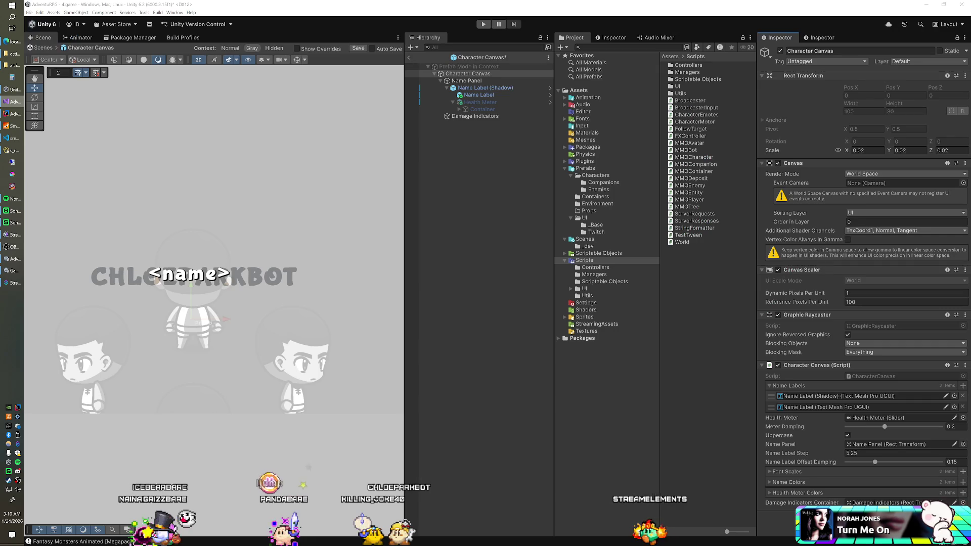
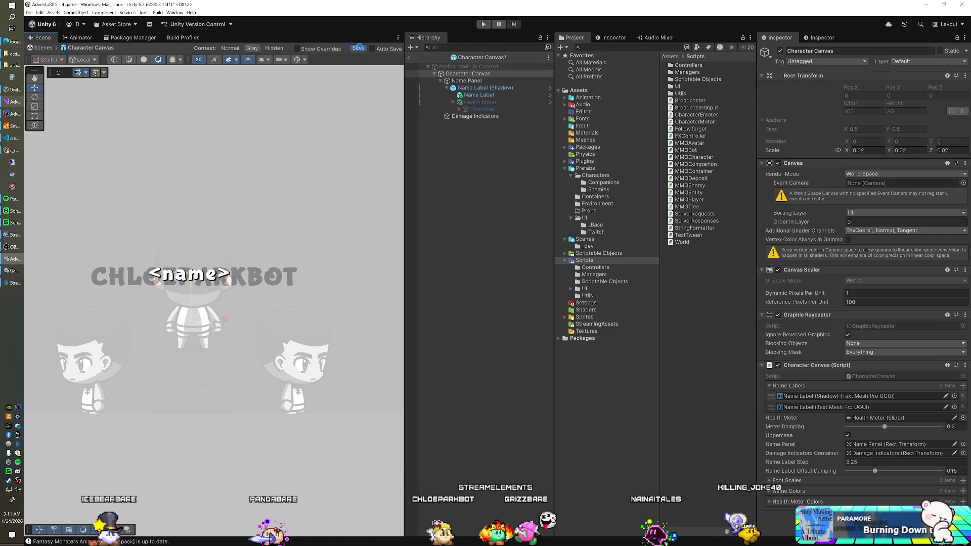
Exit Character Canvas Prefab Mode back to the 4.game scene and refocus the editor.
{"action": "left_click", "coordinate": [409, 58]}
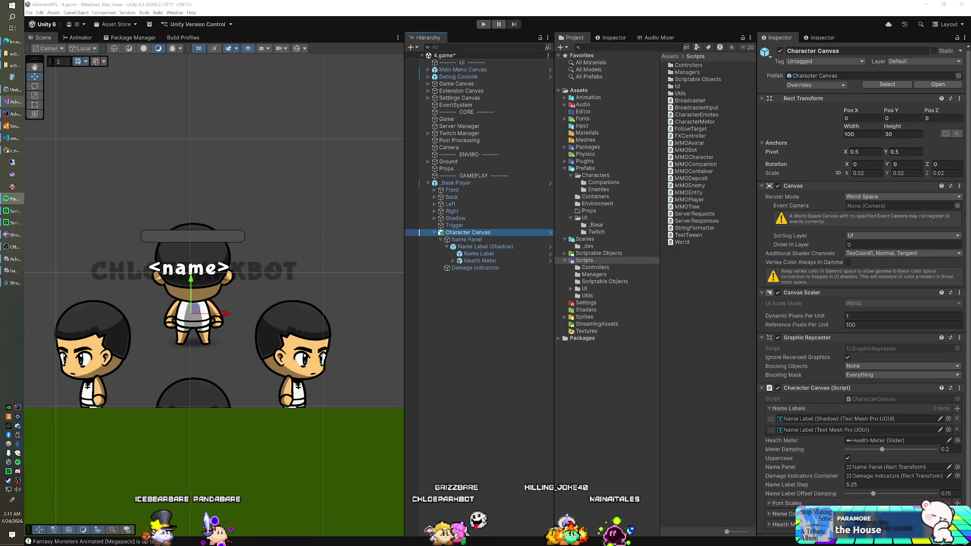
{"action": "left_click", "coordinate": [447, 29]}
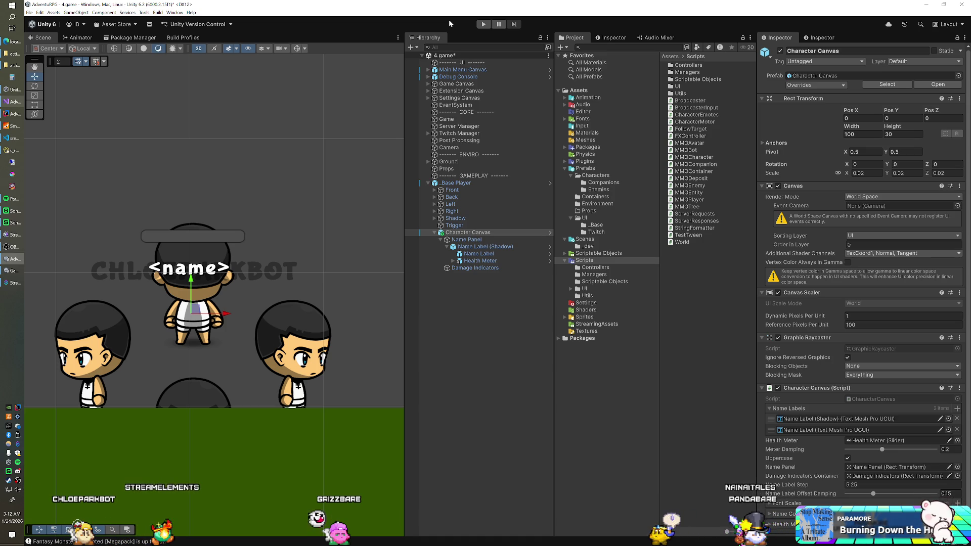
Delete _Base Player from the scene, select Game, and show the Prefabs/UI folder.
{"action": "left_click", "coordinate": [497, 183]}
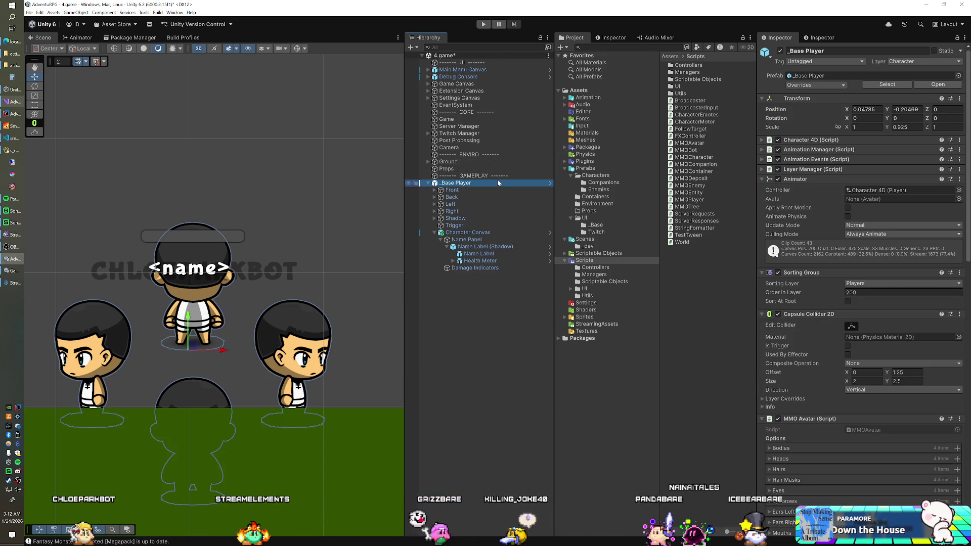
{"action": "key", "text": "Delete"}
{"action": "left_click", "coordinate": [488, 119]}
{"action": "left_click", "coordinate": [591, 219]}
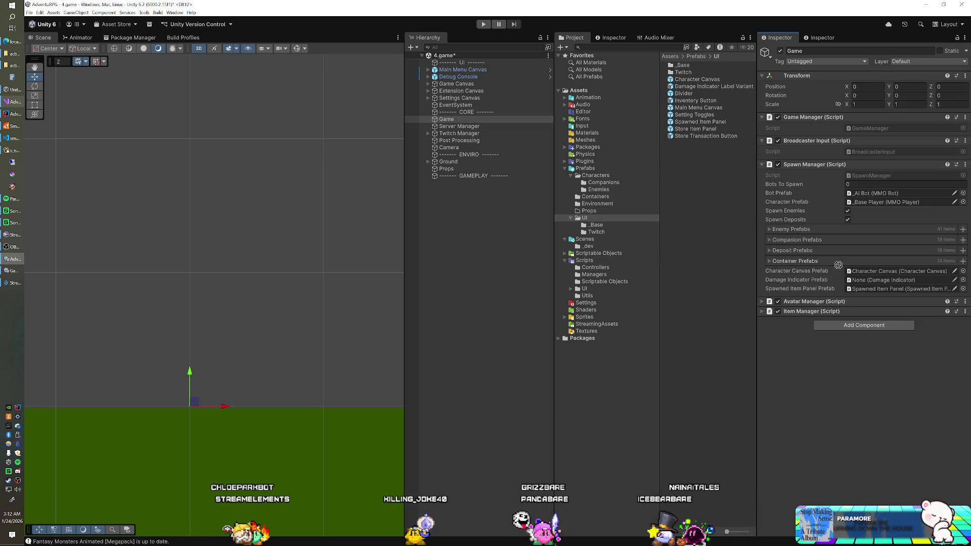
Add a Damage Indicator script to the label prefab and assign its own text to Label.
{"action": "left_click", "coordinate": [718, 87]}
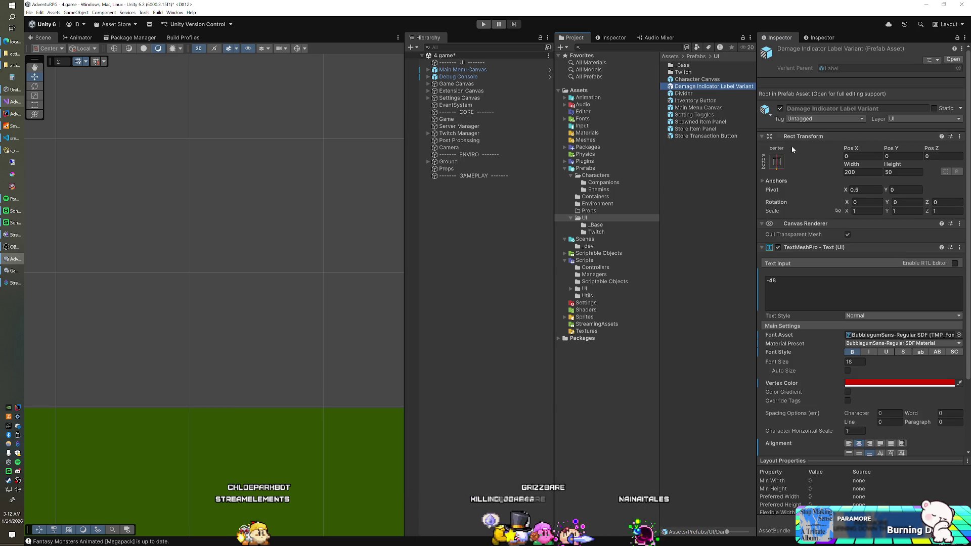
{"action": "scroll", "coordinate": [794, 157], "scroll_direction": "down", "scroll_amount": 3}
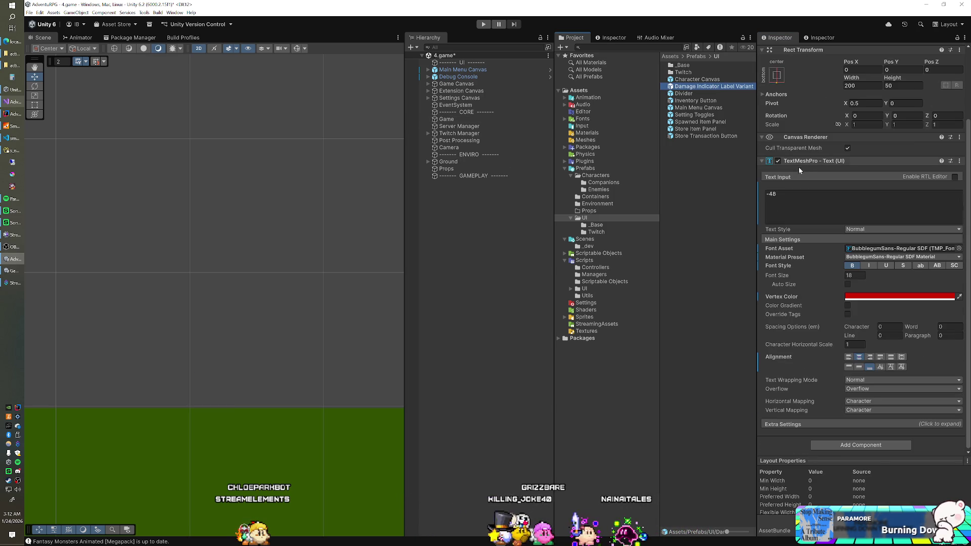
{"action": "left_click", "coordinate": [870, 446]}
{"action": "type", "text": "dam"}
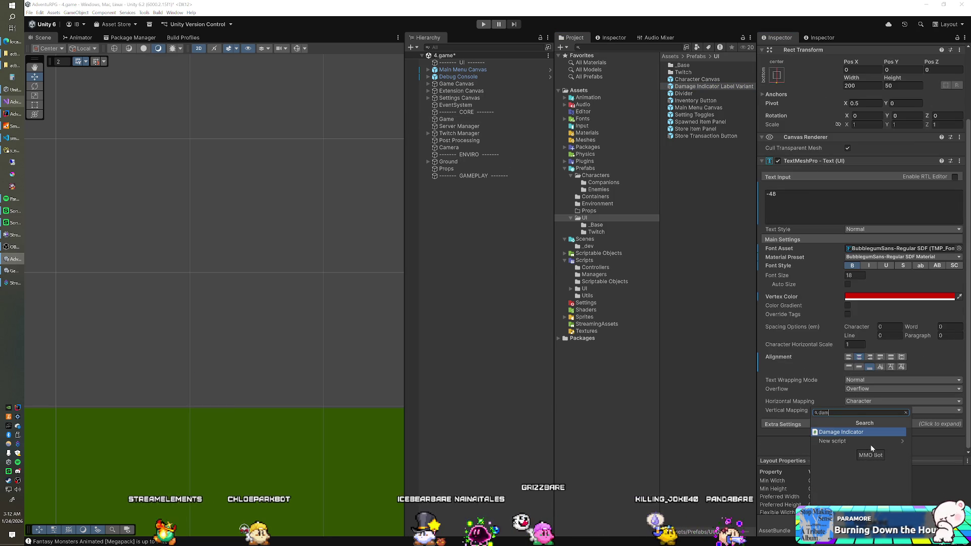
{"action": "key", "text": "Return"}
{"action": "scroll", "coordinate": [869, 448], "scroll_direction": "down", "scroll_amount": 2}
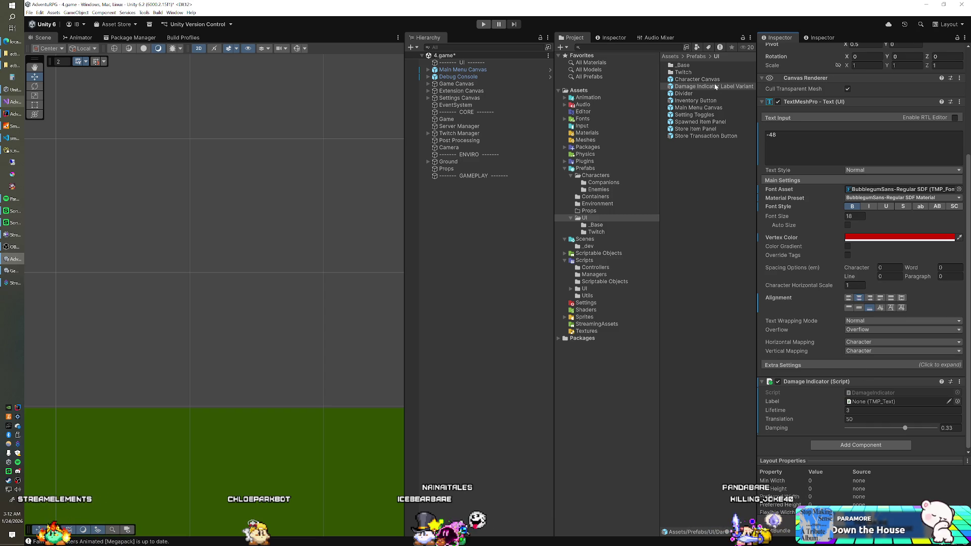
{"action": "left_click_drag", "start_coordinate": [866, 398], "coordinate": [867, 406]}
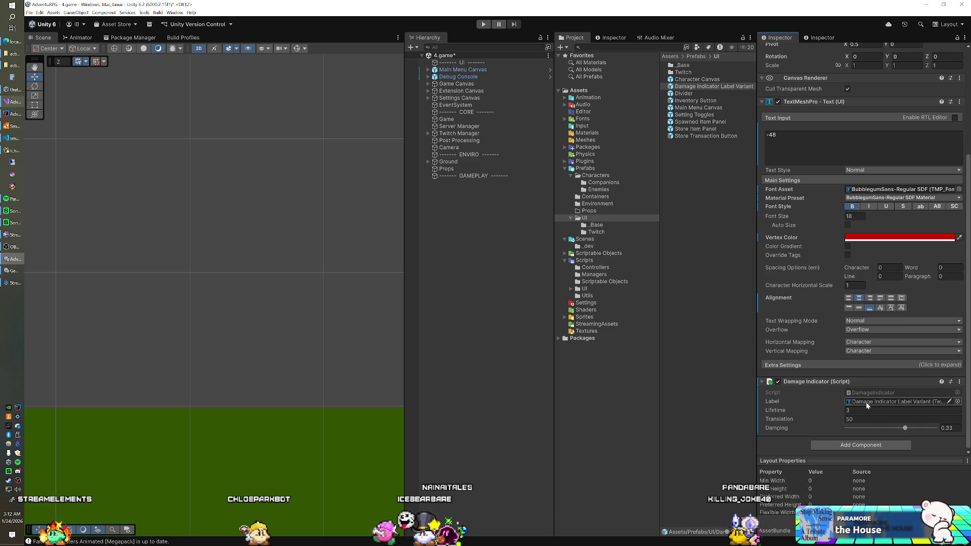
Rename the prefab to Damage Indicator Label and assign it to Spawn Manager's Damage Indicator Prefab.
{"action": "left_click", "coordinate": [719, 86]}
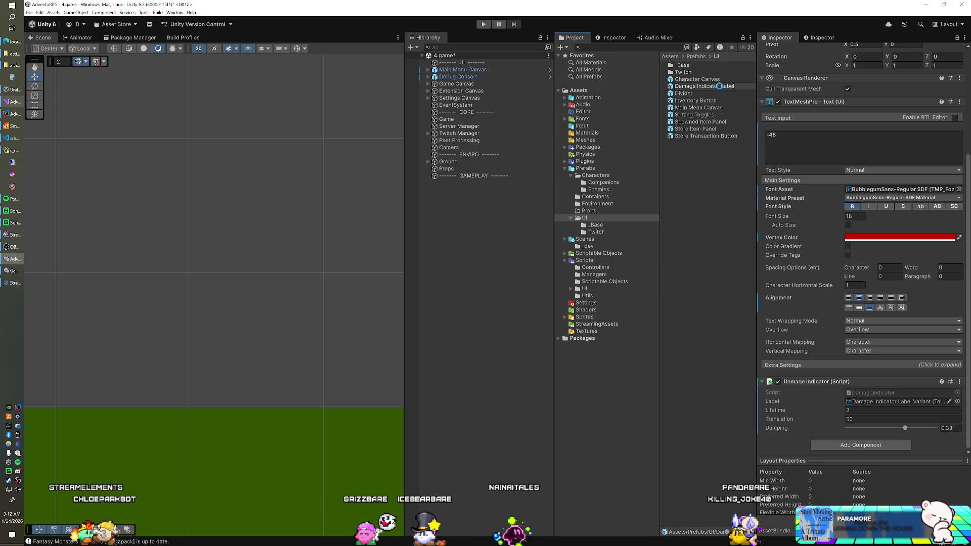
{"action": "key", "text": "Return"}
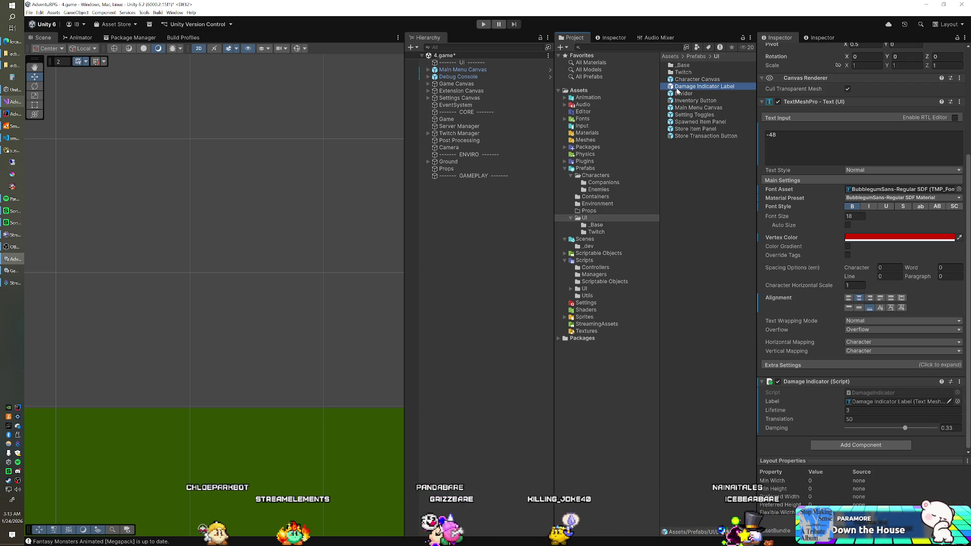
{"action": "left_click", "coordinate": [473, 120]}
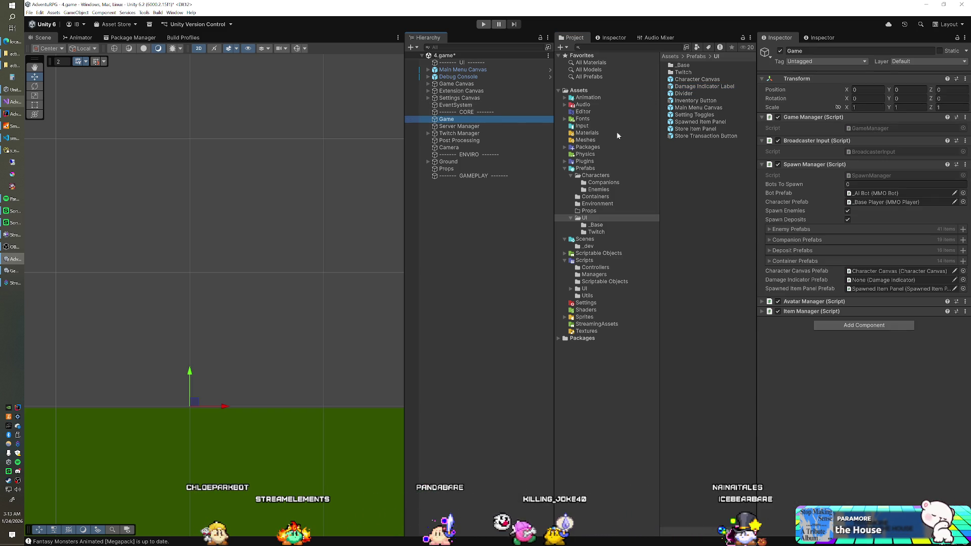
{"action": "left_click", "coordinate": [711, 87]}
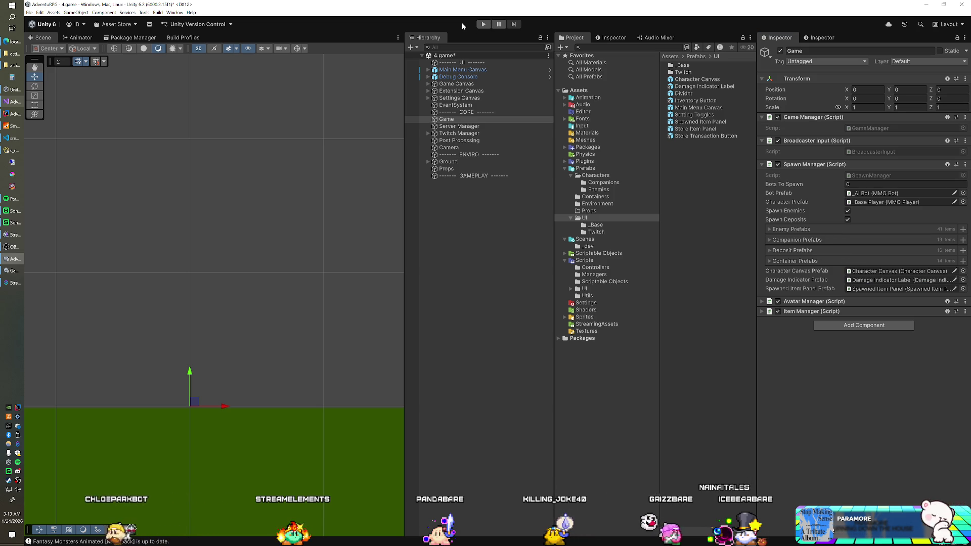
{"action": "left_click", "coordinate": [482, 24]}
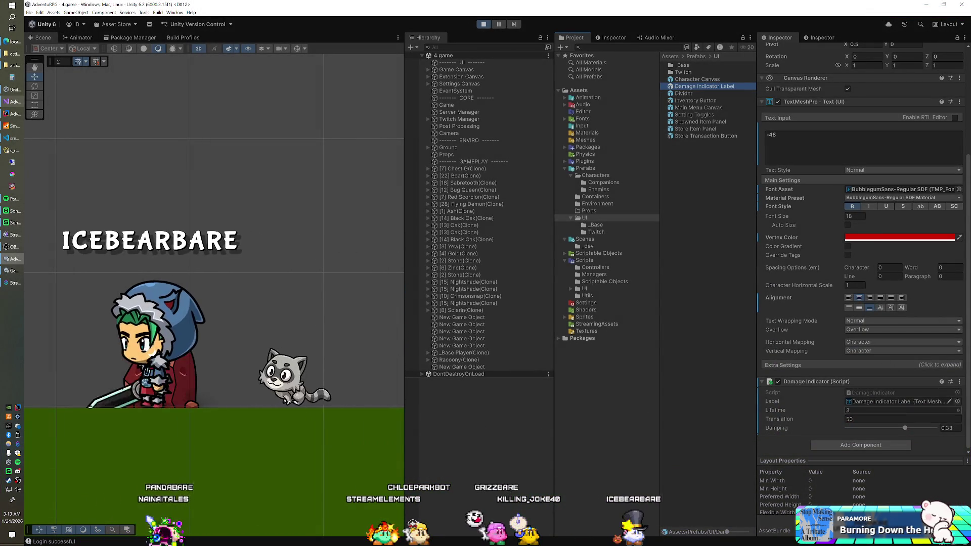
While playing, set the Damage Indicator's Damping slider to 0.5 and Translation to 25.
{"action": "left_click_drag", "start_coordinate": [905, 428], "coordinate": [936, 428]}
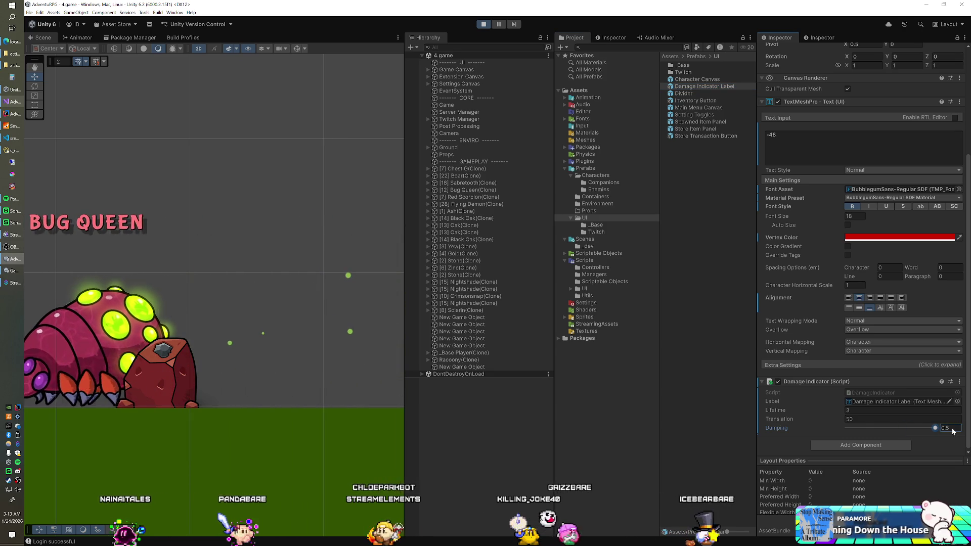
{"action": "type", "text": "25"}
{"action": "key", "text": "Return"}
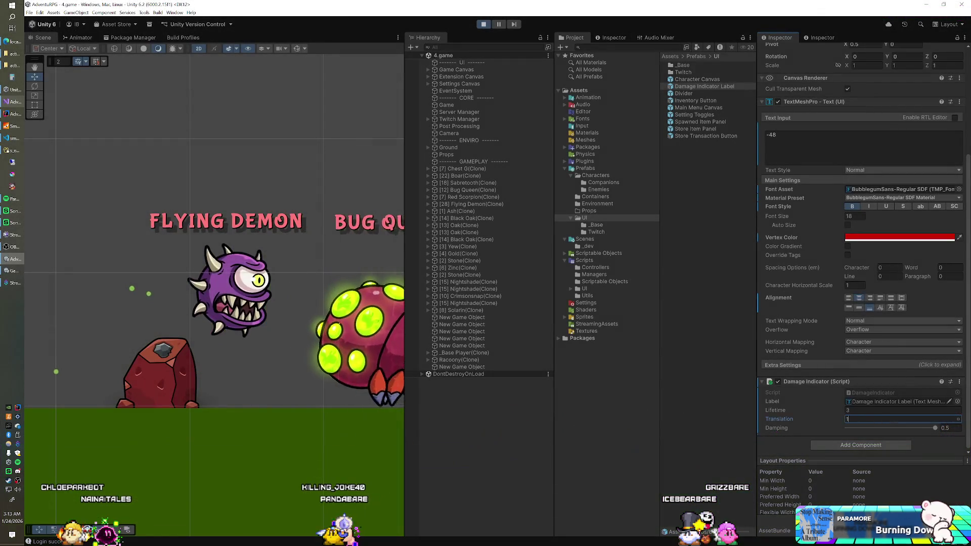
Lower the Damage Indicator Label's Translation from 25 to 15.
{"action": "type", "text": "5"}
{"action": "key", "text": "Return"}
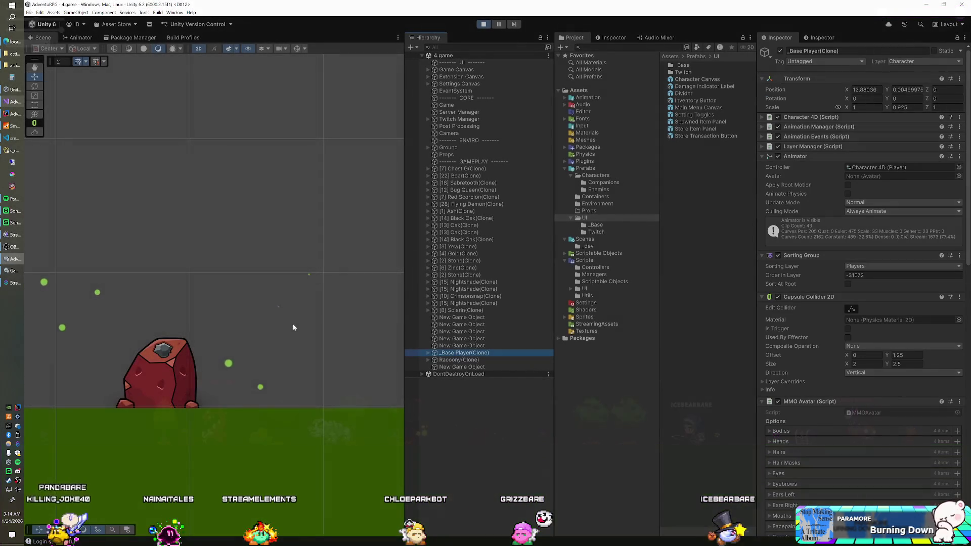
{"action": "key", "text": "f"}
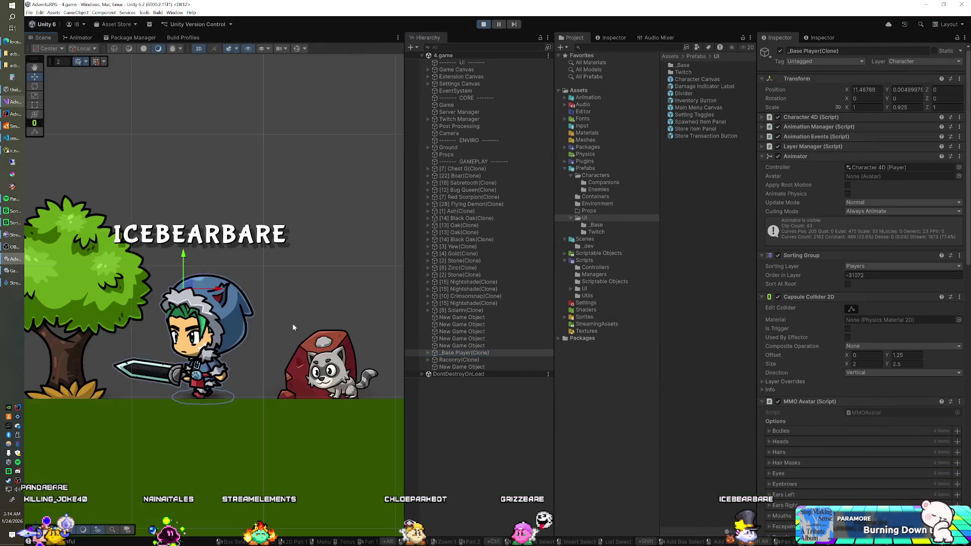
Select Damage Indicators under _Base Player(Clone) > Character Canvas(Clone) and edit its Top offset.
{"action": "key", "text": "f"}
{"action": "scroll", "coordinate": [293, 327], "scroll_direction": "down", "scroll_amount": 10}
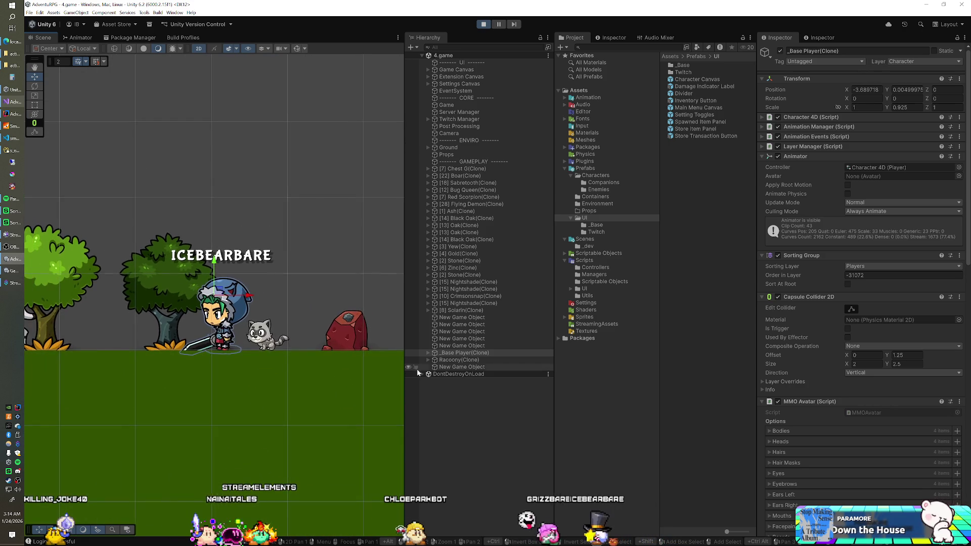
{"action": "left_click", "coordinate": [427, 352]}
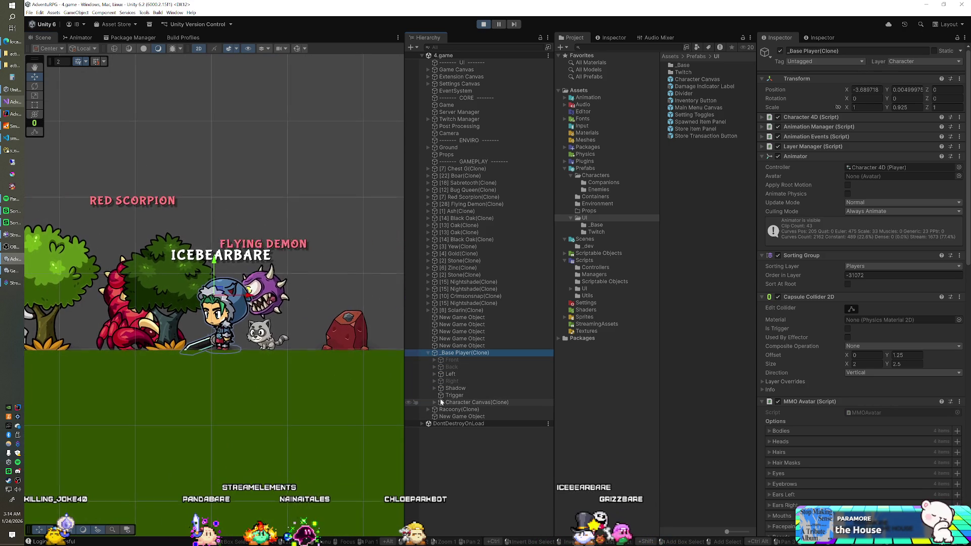
{"action": "left_click", "coordinate": [434, 403]}
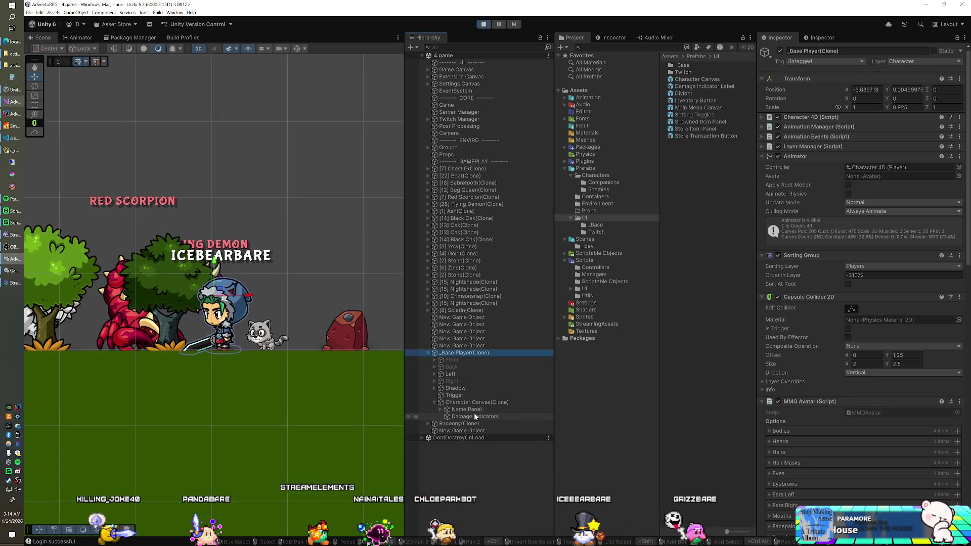
{"action": "left_click", "coordinate": [475, 416]}
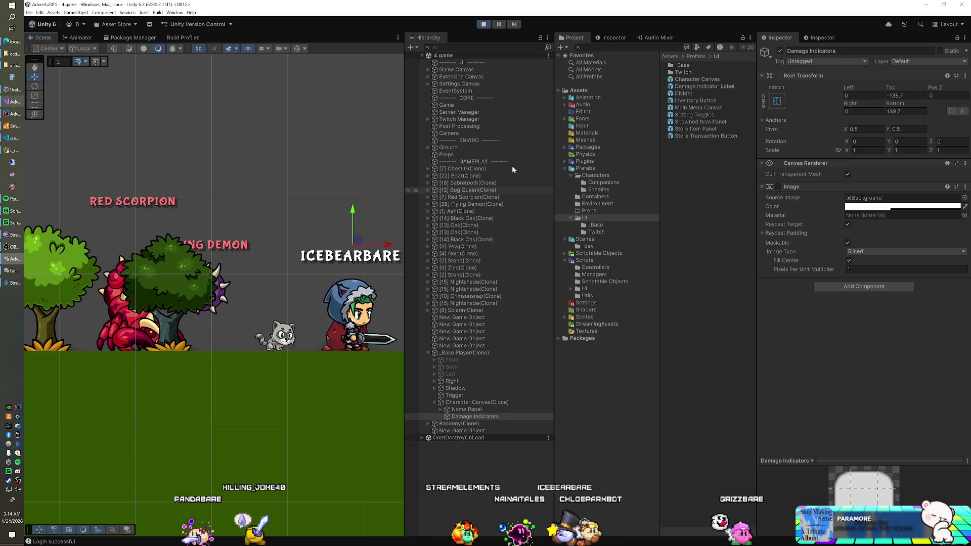
{"action": "left_click", "coordinate": [906, 95]}
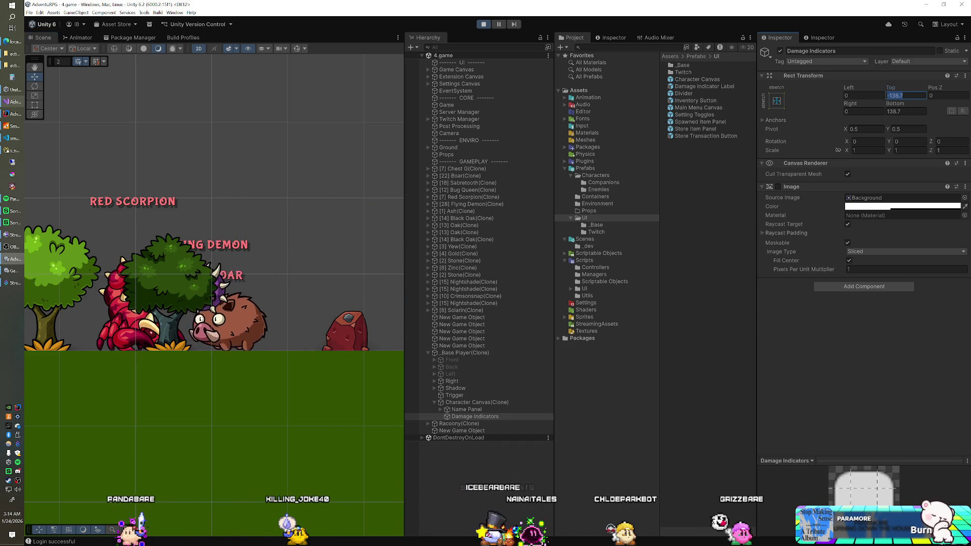
{"action": "key", "text": "Return"}
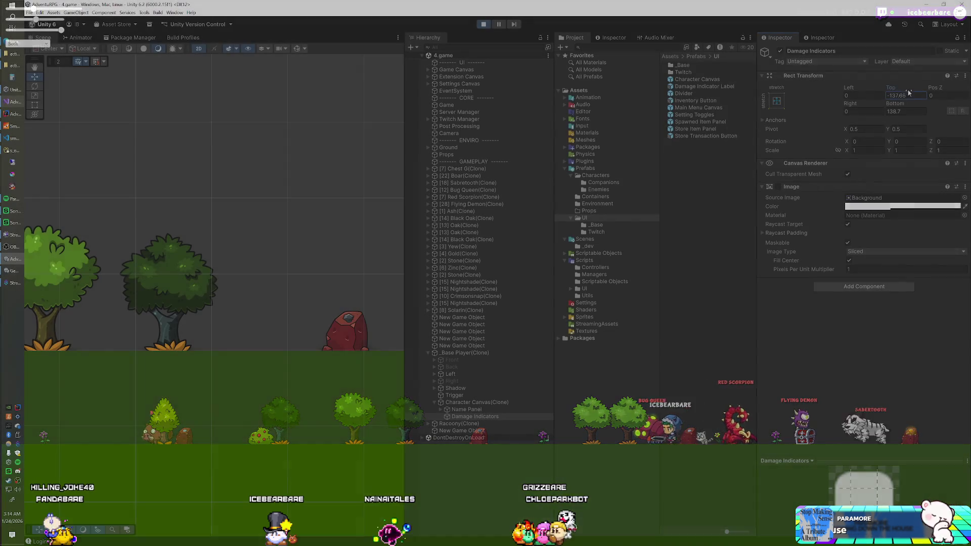
Drag the Damage Indicators Top offset to about -136.26, then stop Play mode.
{"action": "left_click_drag", "start_coordinate": [909, 92], "coordinate": [931, 92]}
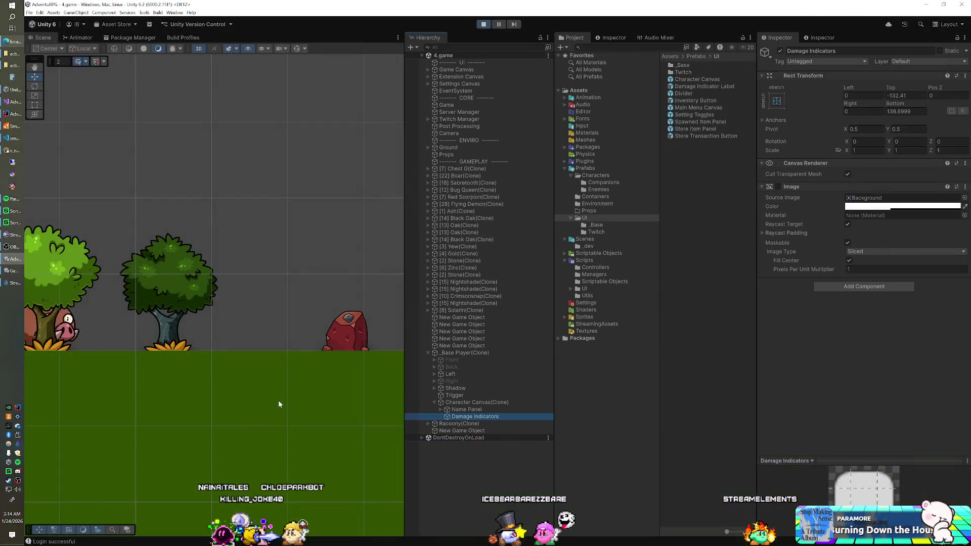
{"action": "key", "text": "f"}
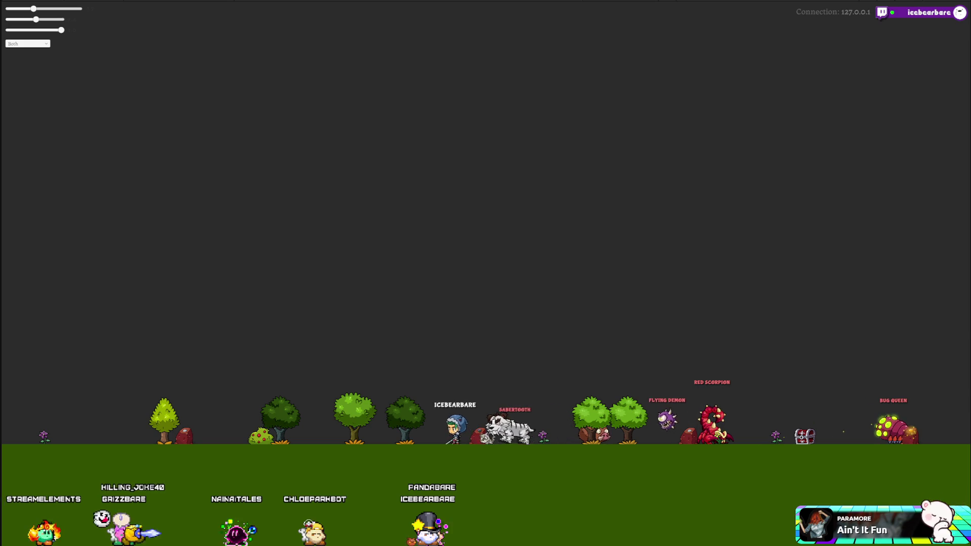
{"action": "left_click", "coordinate": [484, 25]}
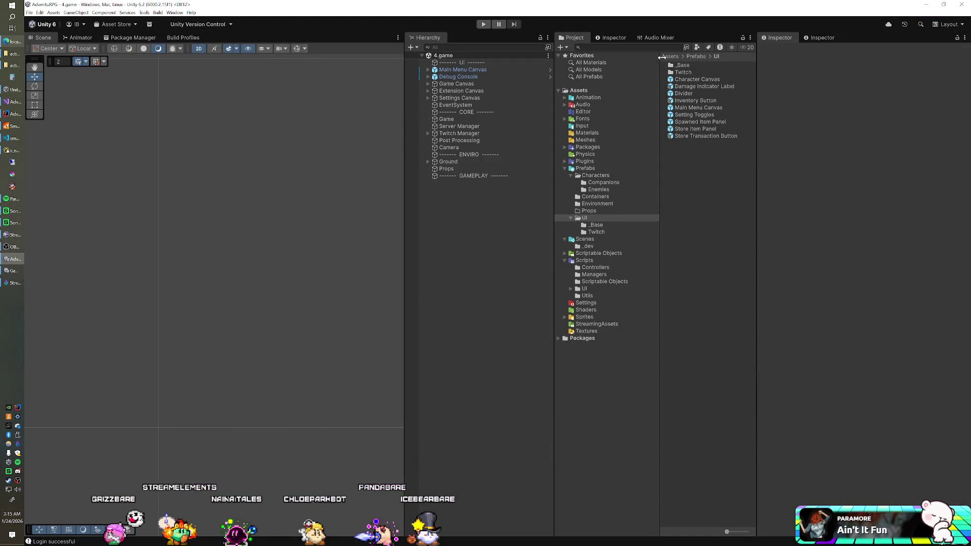
Open the Character Canvas prefab, inspect its Damage Indicators container, and switch to Visual Studio.
{"action": "double_click", "coordinate": [697, 79]}
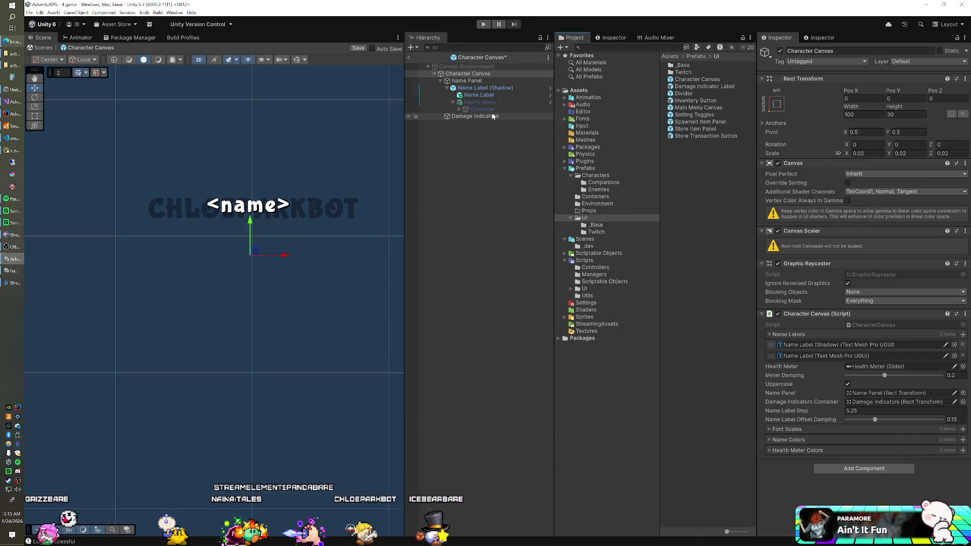
{"action": "left_click", "coordinate": [493, 116]}
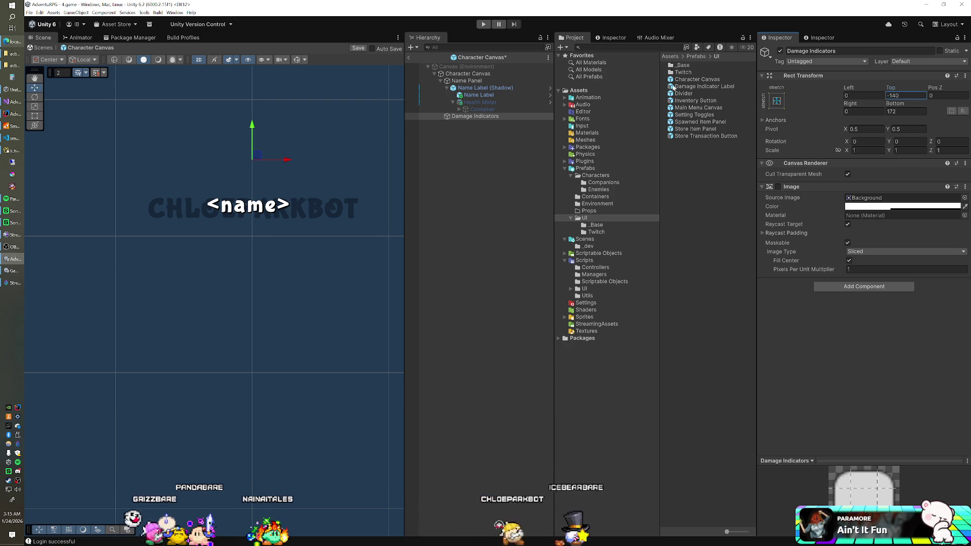
{"action": "left_click", "coordinate": [11, 103]}
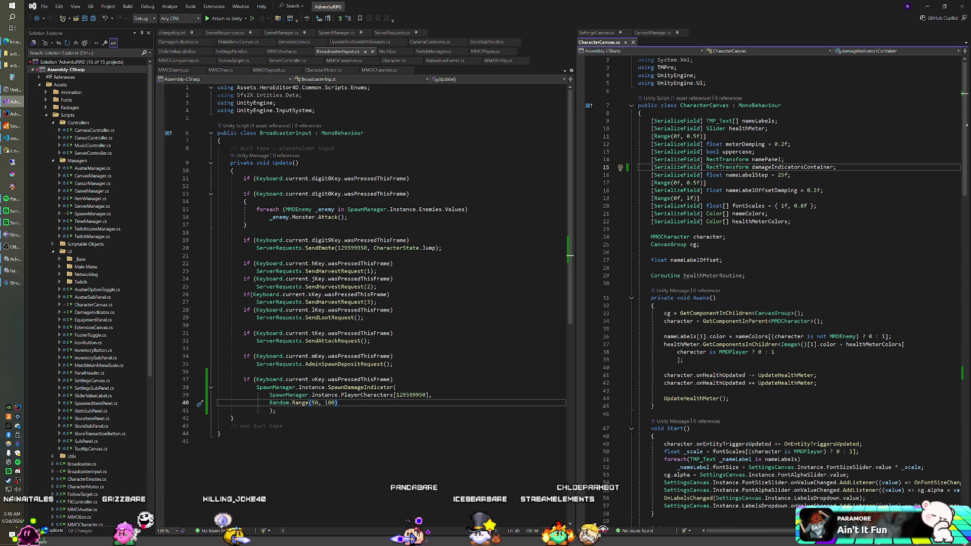
Look over the Awake method in DamageIndicator.cs, then return to Unity.
{"action": "left_click", "coordinate": [193, 43]}
{"action": "left_click", "coordinate": [304, 224]}
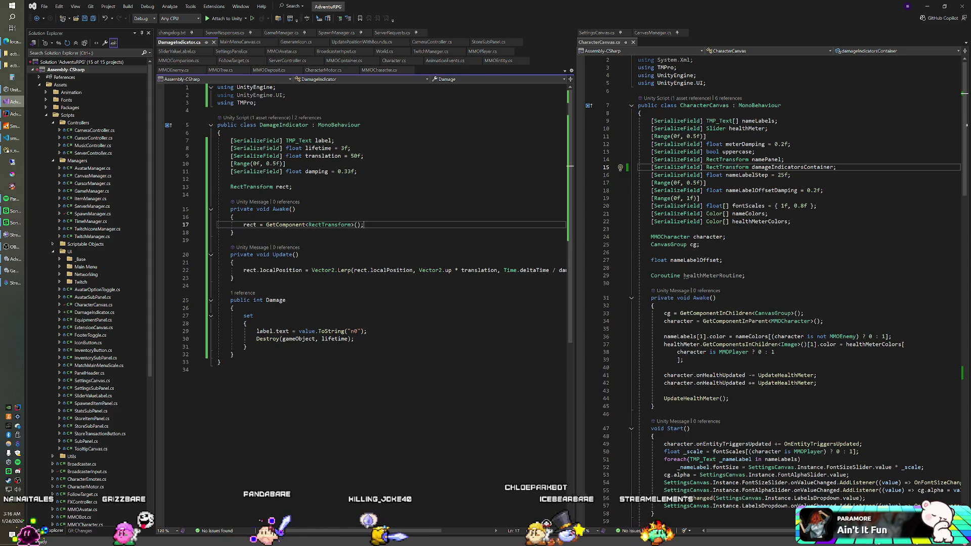
{"action": "key", "text": "alt+Tab"}
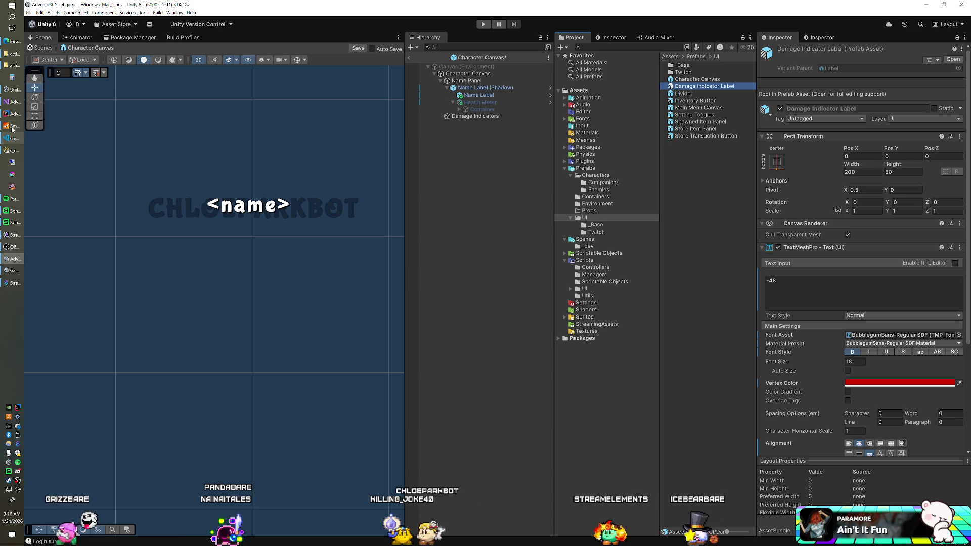
Bring Visual Studio back to the DamageIndicator.cs script via the taskbar.
{"action": "left_click", "coordinate": [11, 101]}
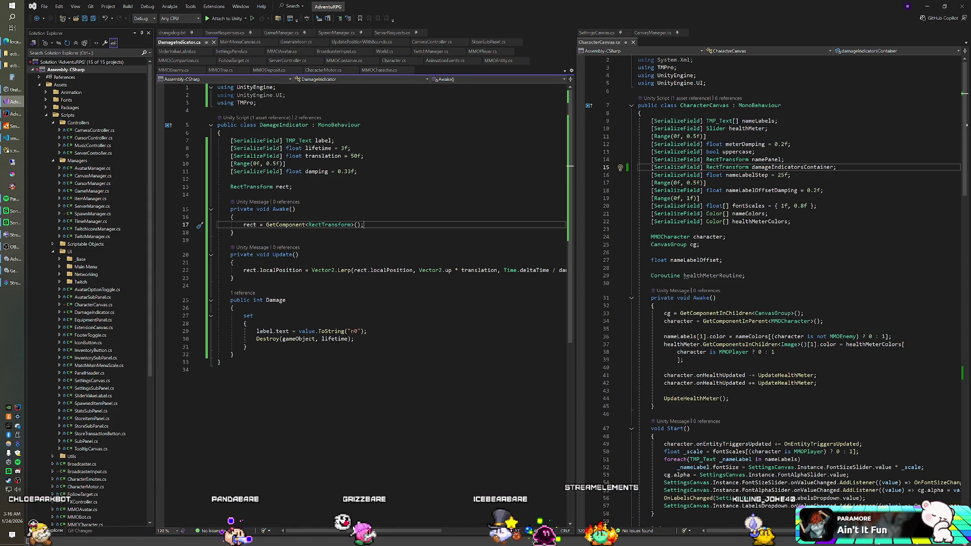
Begin a new Awake line adding Vector2.right to rect.localPosition.
{"action": "key", "text": "Return"}
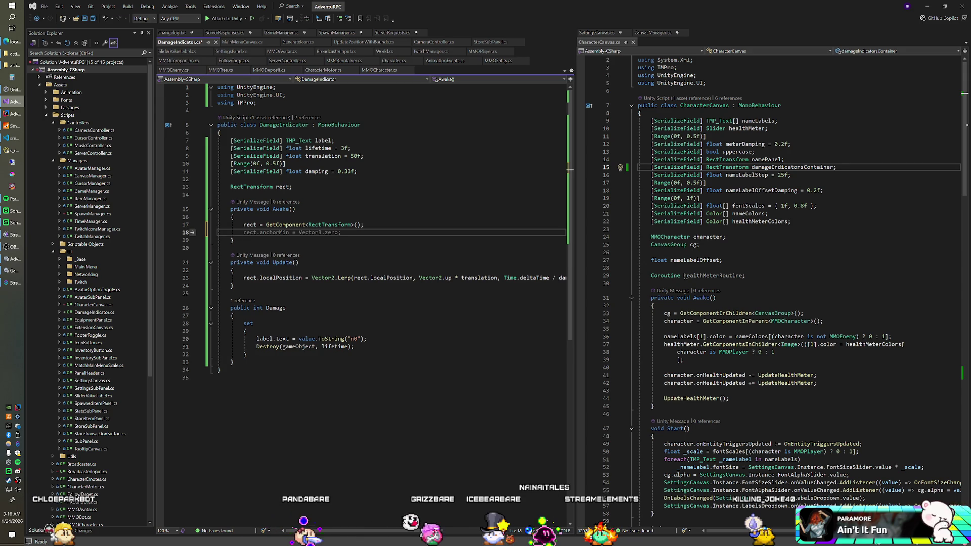
{"action": "type", "text": "rect.lo"}
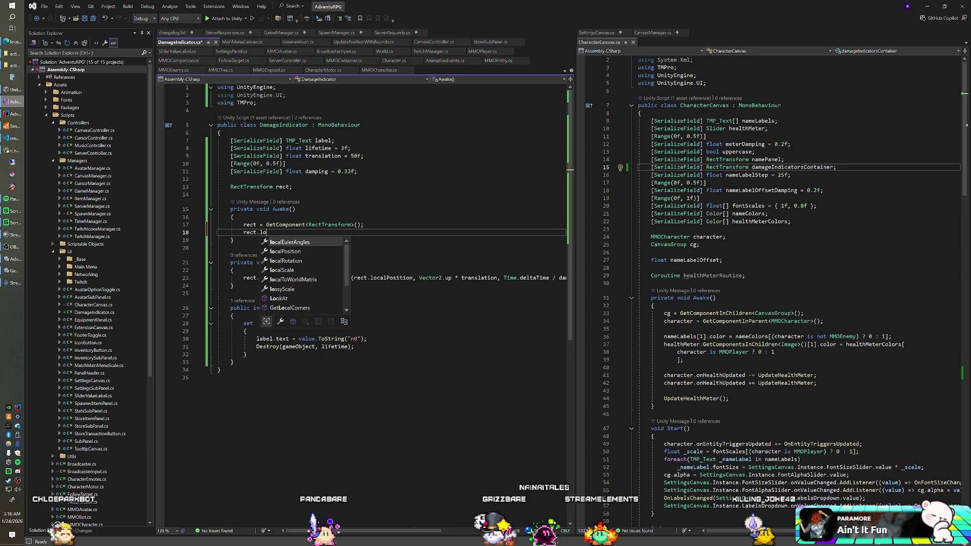
{"action": "key", "text": "Down"}
{"action": "type", "text": "+="}
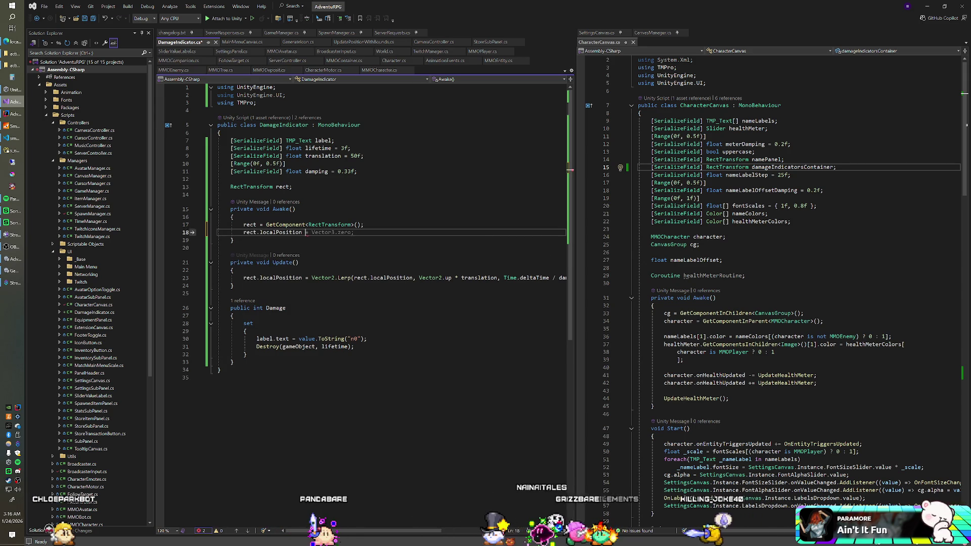
{"action": "type", "text": " Vecto"}
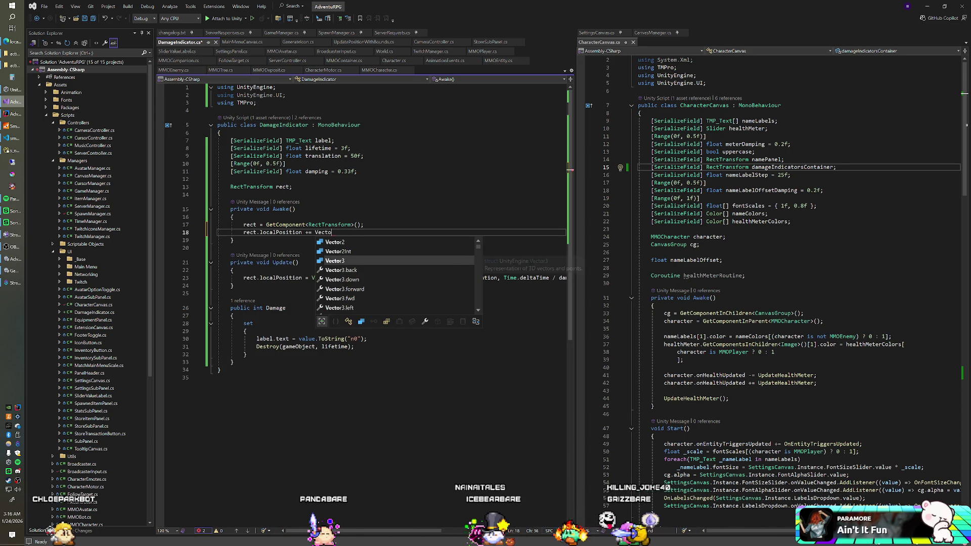
{"action": "type", "text": "r2.right *"}
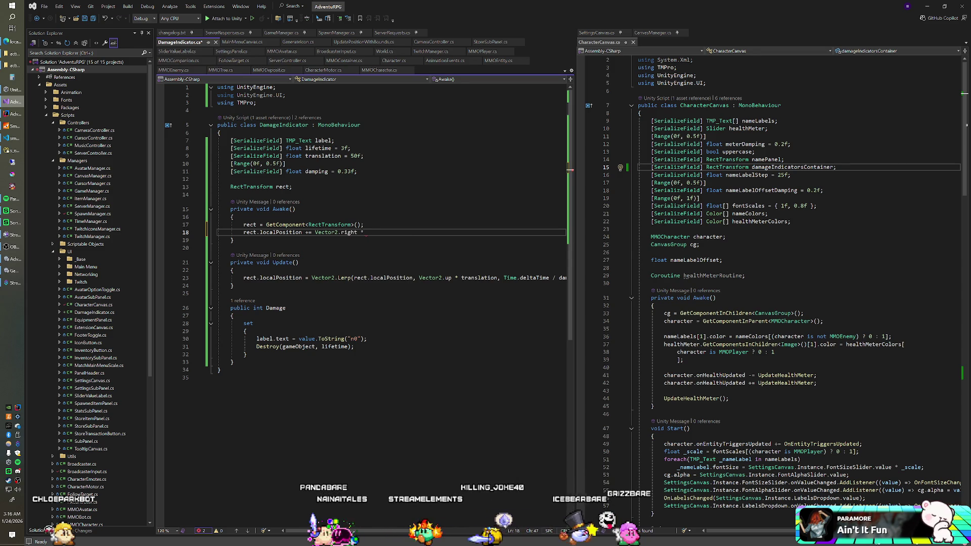
Declare a [SerializeField] float offset field set to 75f below the label field.
{"action": "left_click", "coordinate": [357, 172]}
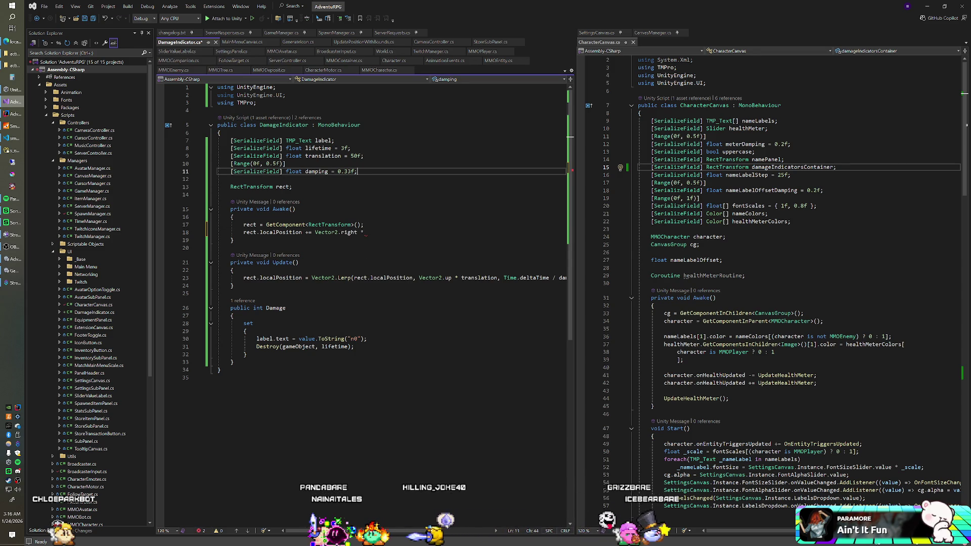
{"action": "key", "text": "Up"}
{"action": "key", "text": "Up"}
{"action": "key", "text": "Up"}
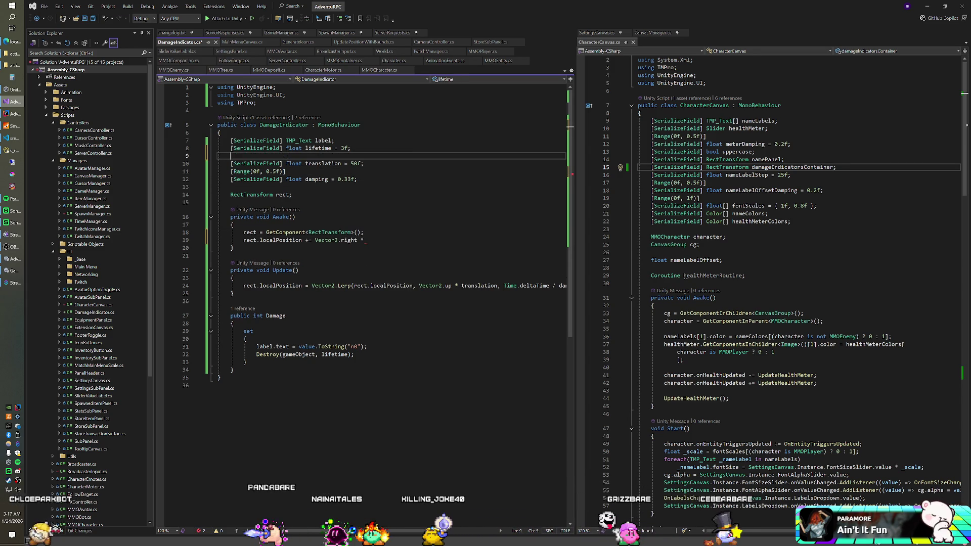
{"action": "key", "text": "Return"}
{"action": "type", "text": "[SerializeField"}
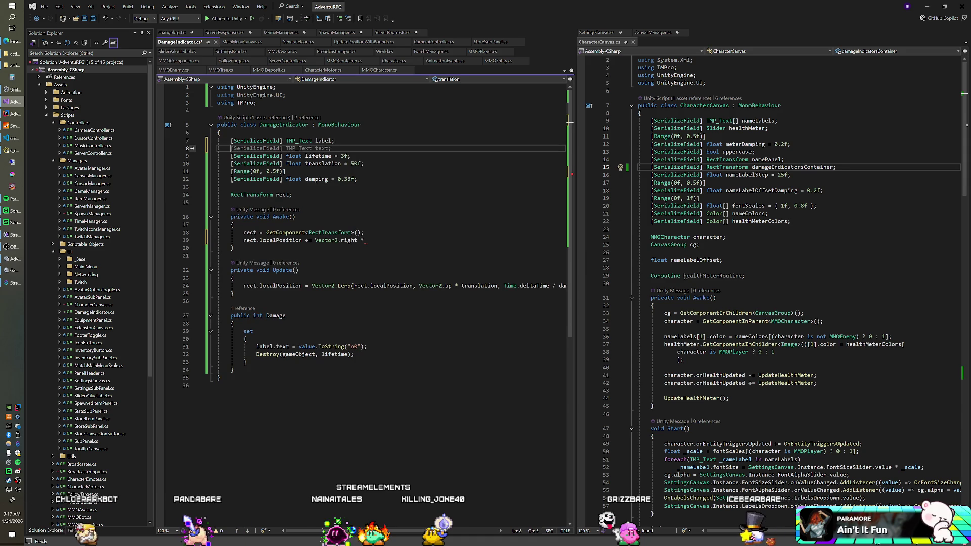
{"action": "type", "text": "] float offset"}
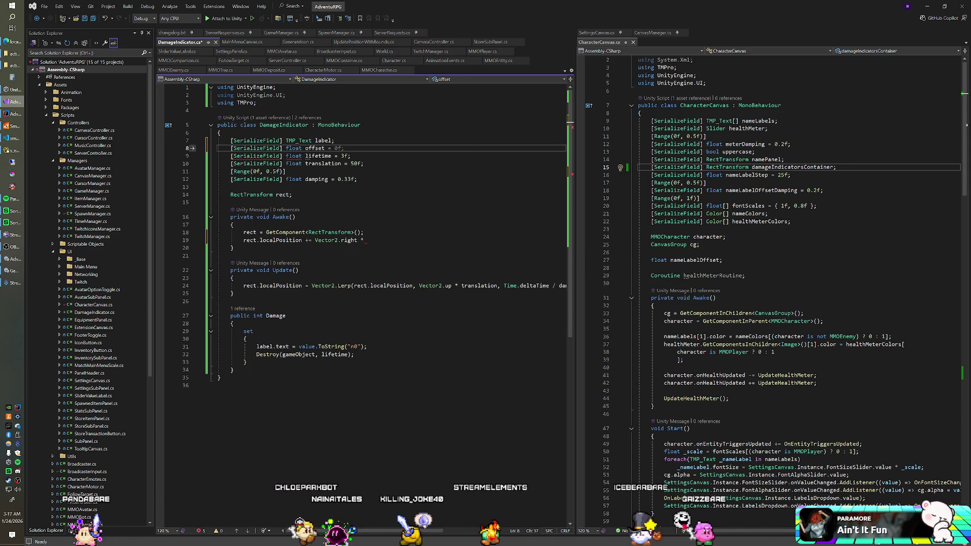
{"action": "type", "text": " = "}
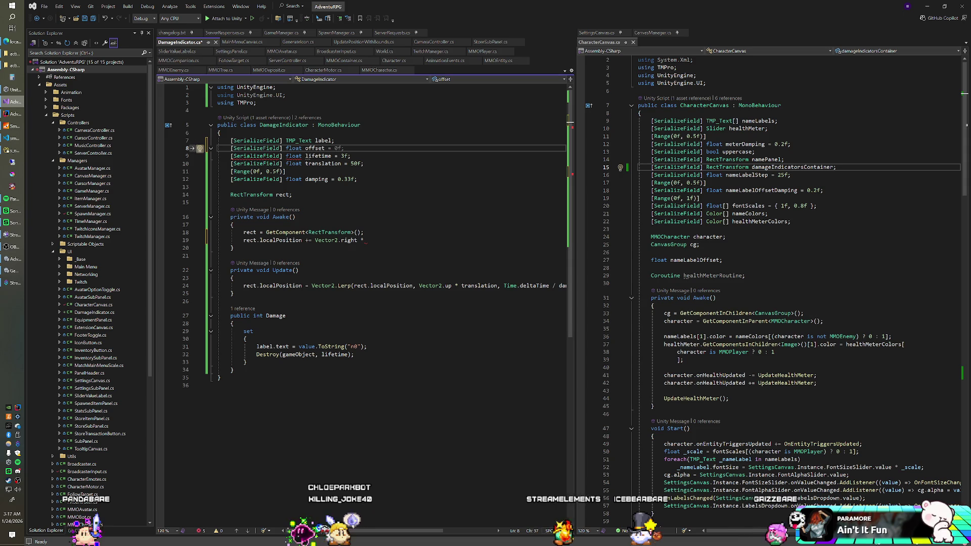
{"action": "type", "text": "75f;"}
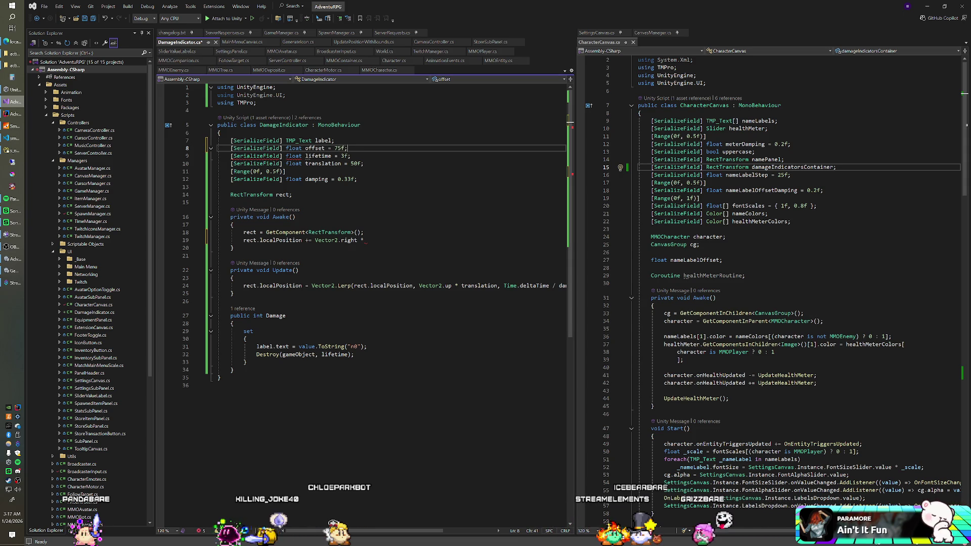
Finish the line as Vector3.right * Random.Range(-offset, offset) and return to Unity.
{"action": "left_click", "coordinate": [368, 240]}
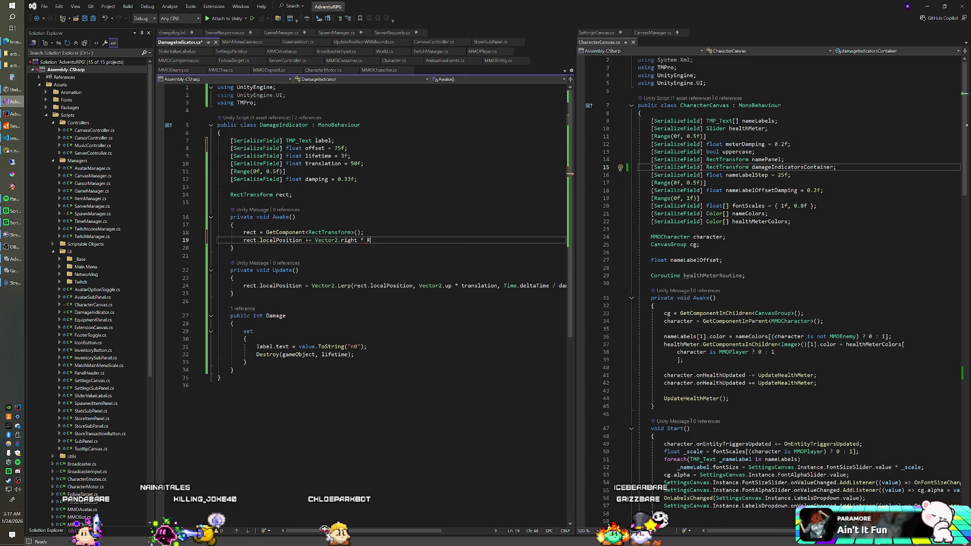
{"action": "type", "text": "andom.Range"}
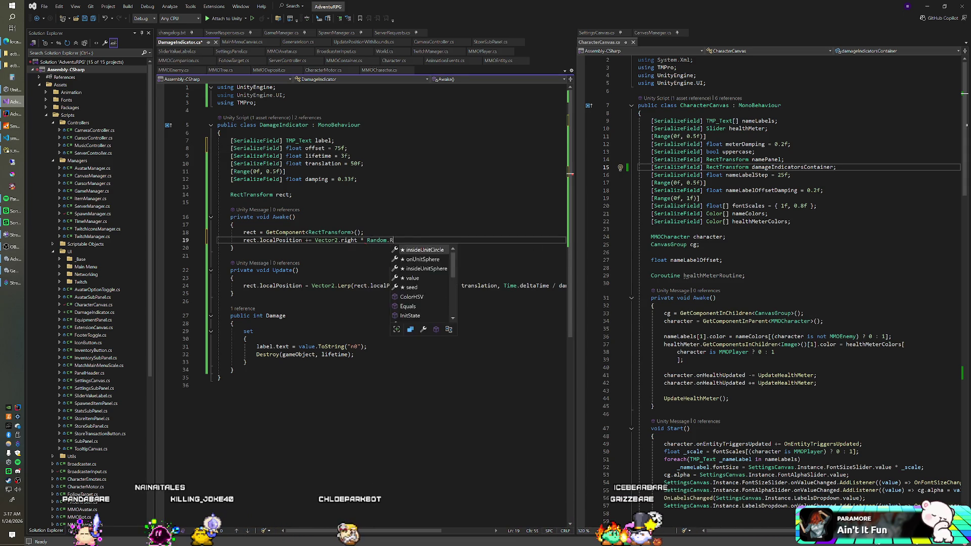
{"action": "type", "text": "(-offset"}
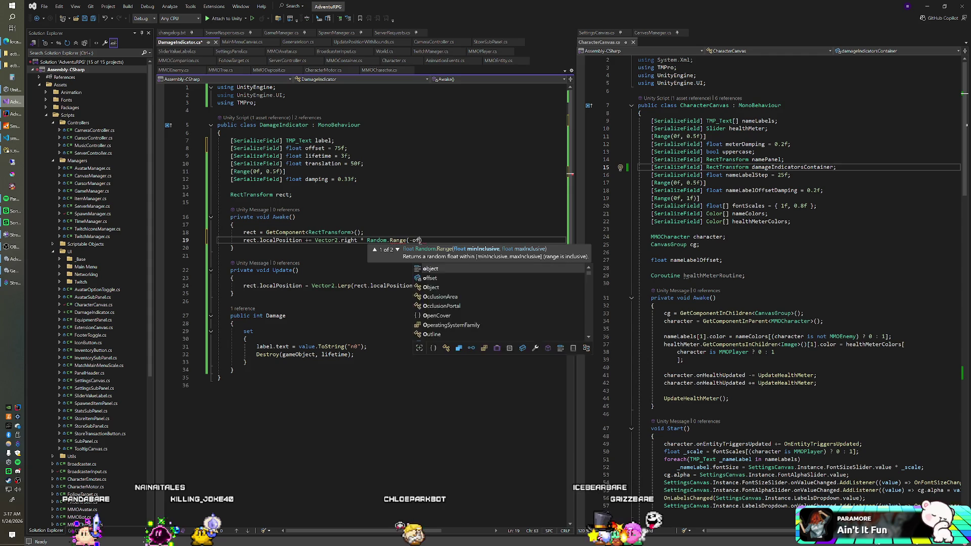
{"action": "type", "text": ", offset);"}
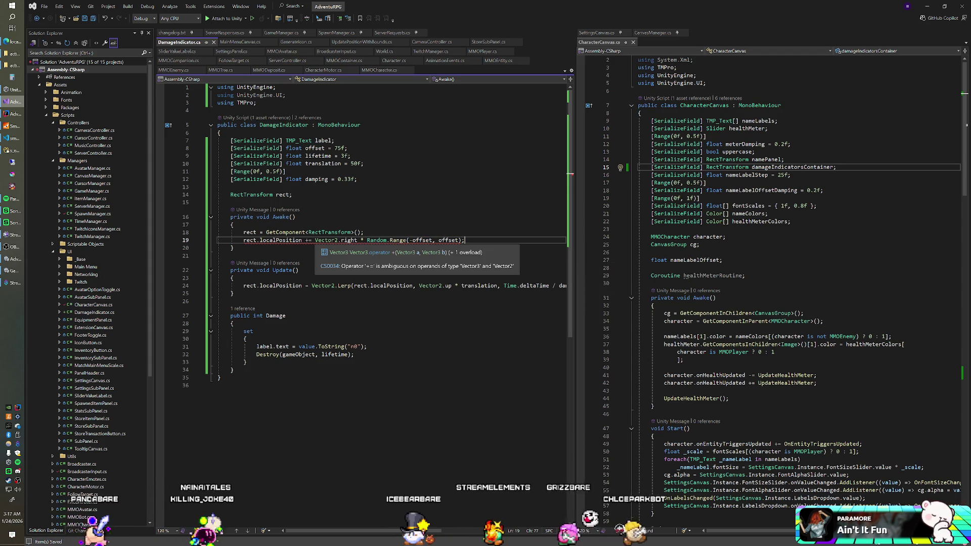
{"action": "left_click", "coordinate": [338, 240]}
{"action": "key", "text": "BackSpace"}
{"action": "type", "text": "3"}
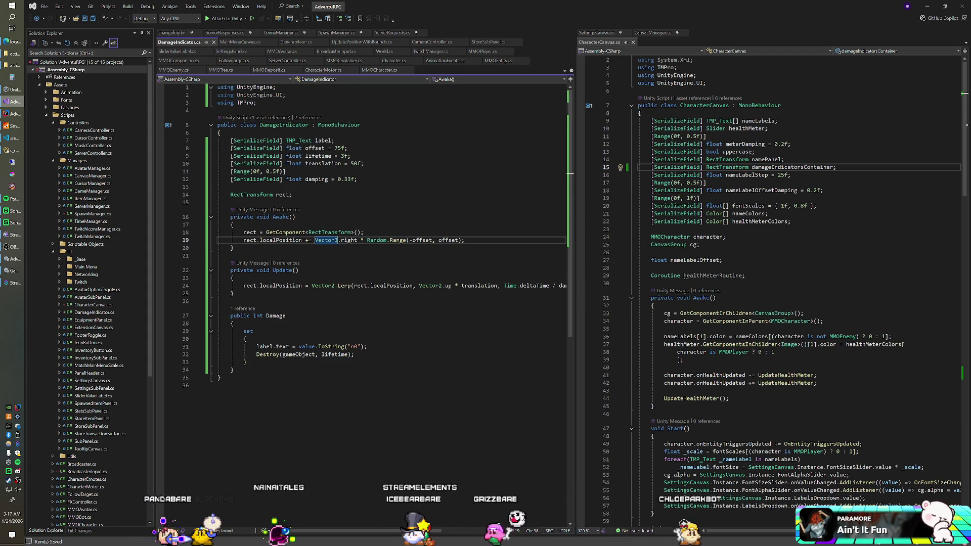
{"action": "key", "text": "alt+Tab"}
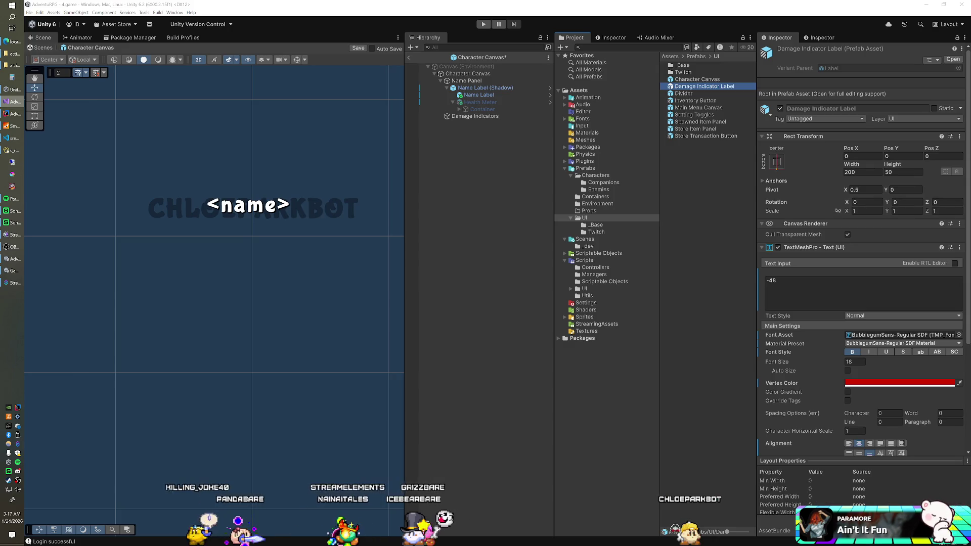